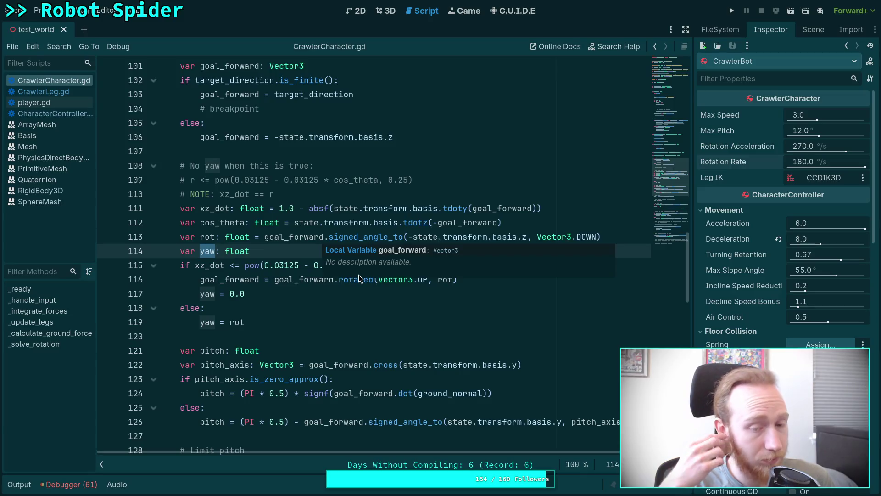
Review the yaw calculation in _solve_rotation and insert a new line above the '# No yaw' comment
{"action": "left_click_drag", "start_coordinate": [185, 165], "coordinate": [403, 223]}
{"action": "left_click", "coordinate": [433, 228]}
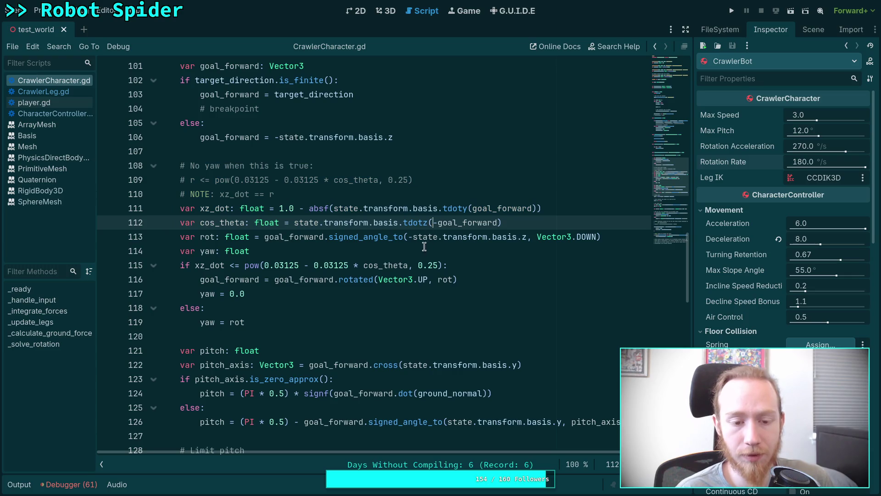
{"action": "scroll", "coordinate": [336, 259], "scroll_direction": "up", "scroll_amount": 2}
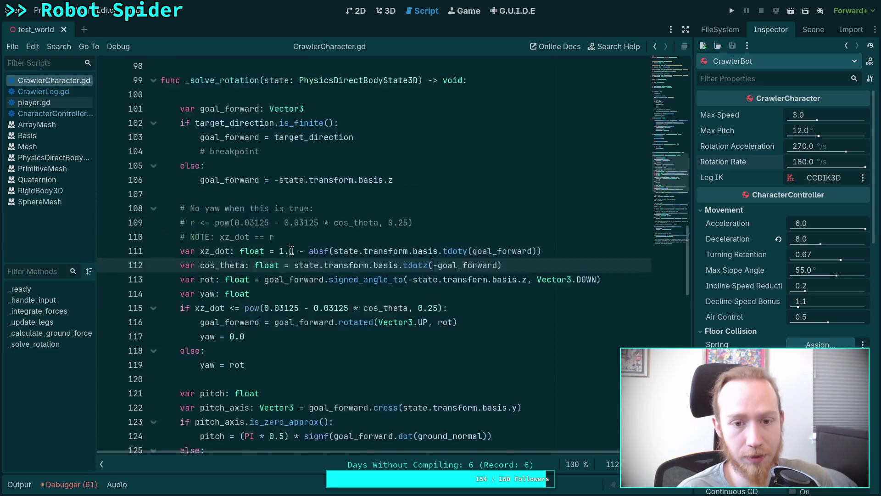
{"action": "double_click", "coordinate": [208, 338]}
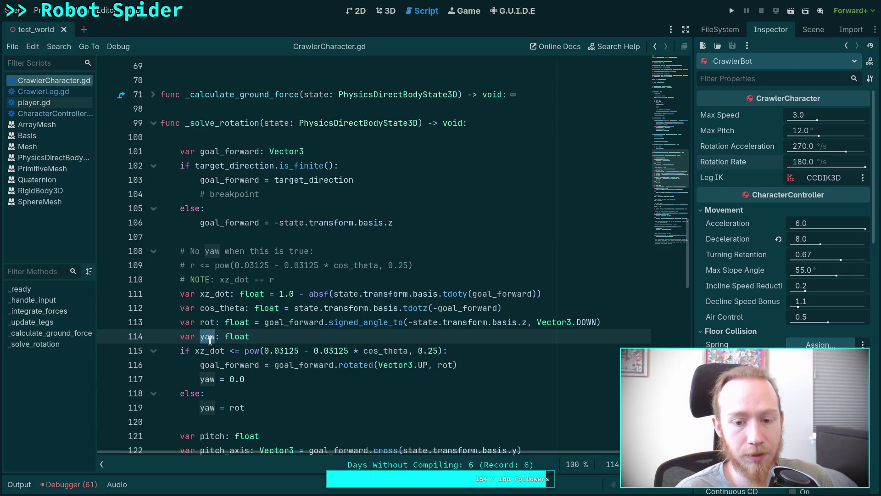
{"action": "left_click", "coordinate": [303, 278]}
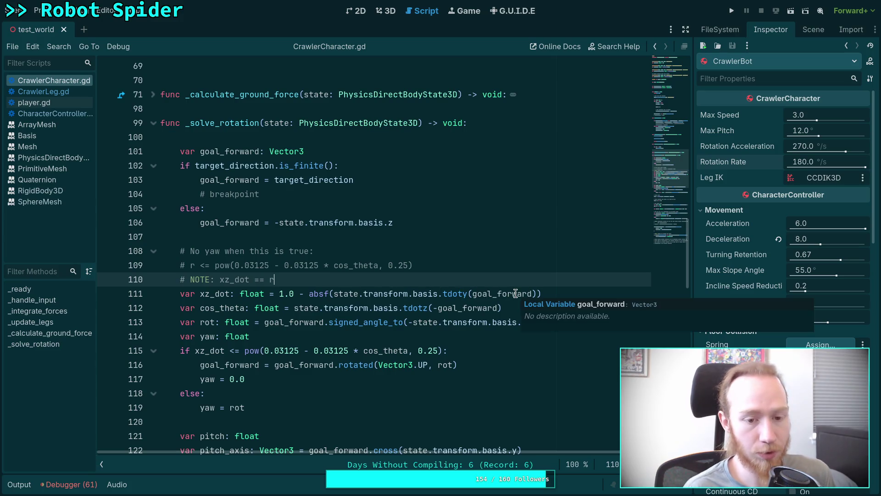
{"action": "key", "text": "Up"}
{"action": "key", "text": "Up"}
{"action": "key", "text": "Up"}
{"action": "key", "text": "Return"}
{"action": "key", "text": "Return"}
{"action": "key", "text": "Up"}
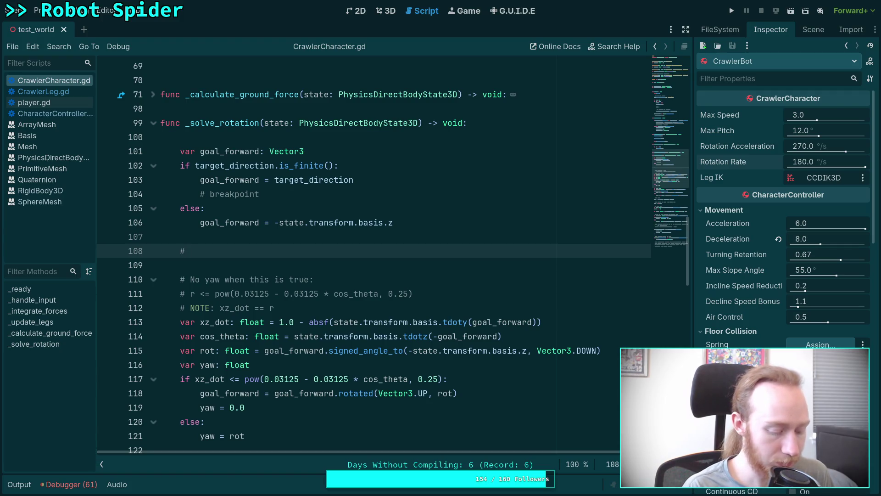
Write the comment 'No yaw when any leg is stationary and uncomfortable'
{"action": "type", "text": "No "}
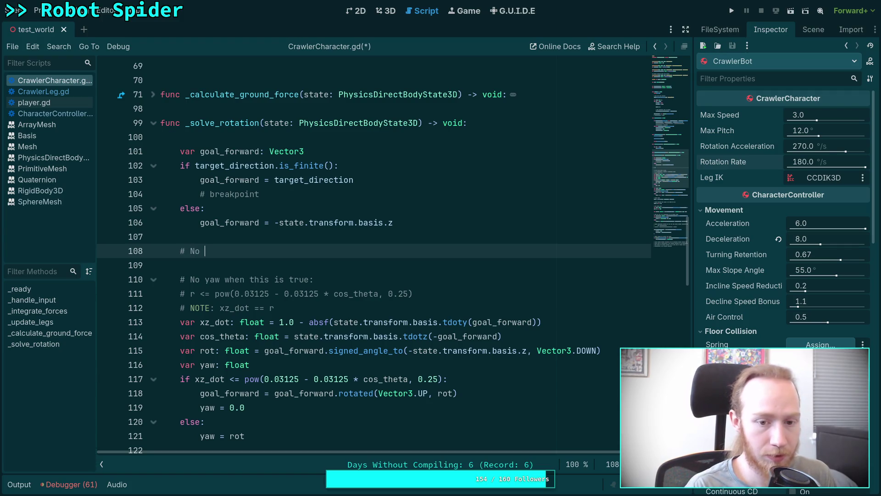
{"action": "type", "text": "yaw when any leg is"}
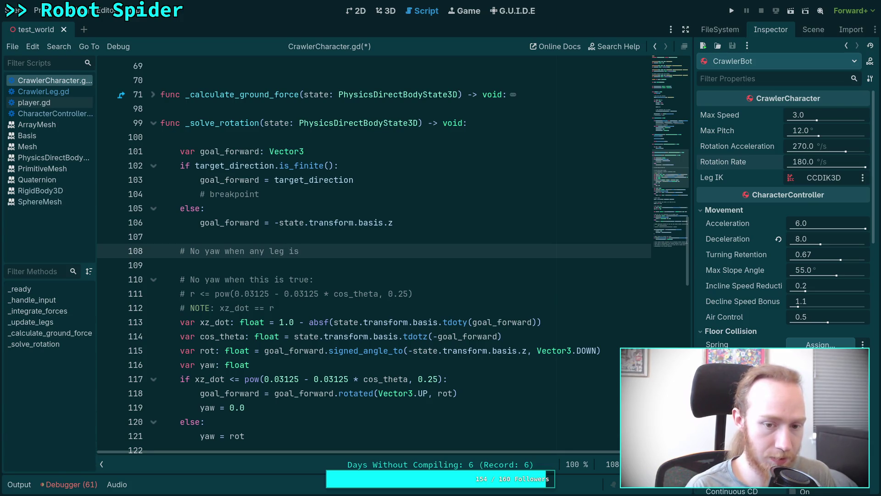
{"action": "type", "text": " stationary and u"}
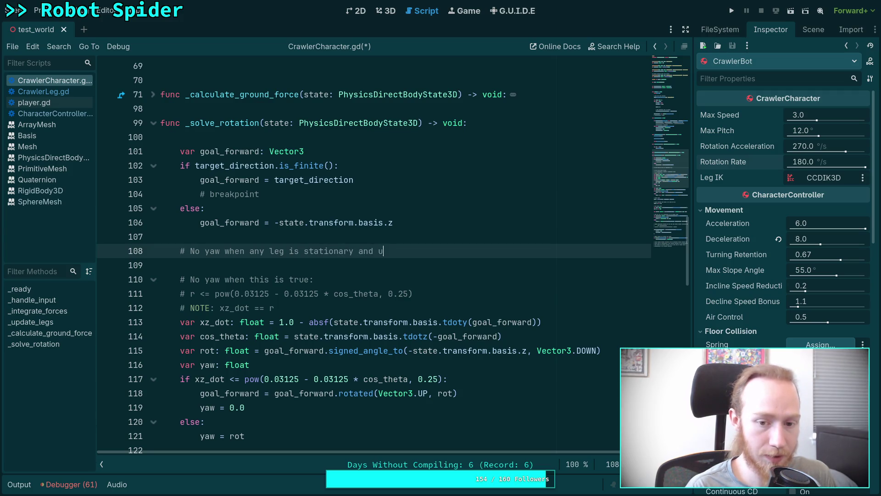
{"action": "type", "text": "ncomfortable"}
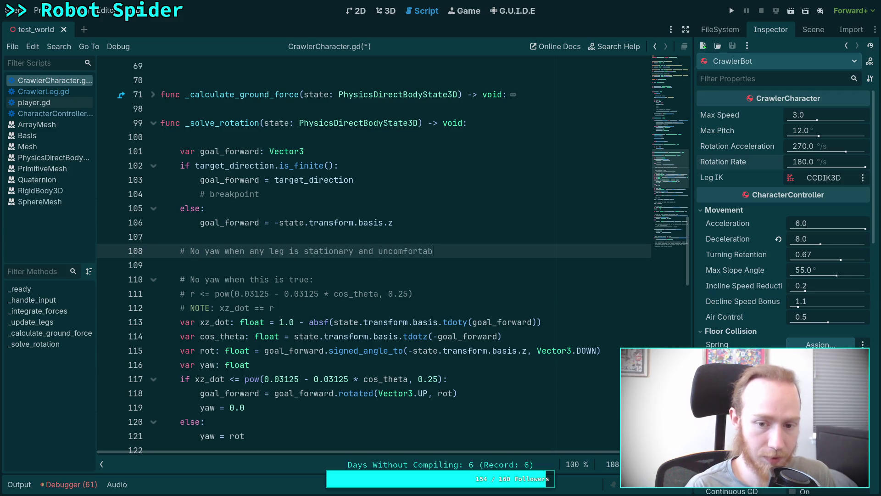
{"action": "key", "text": "Return"}
Declare 'var all_legs_comfortable: bool = true' on the line below the comment
{"action": "type", "text": "if"}
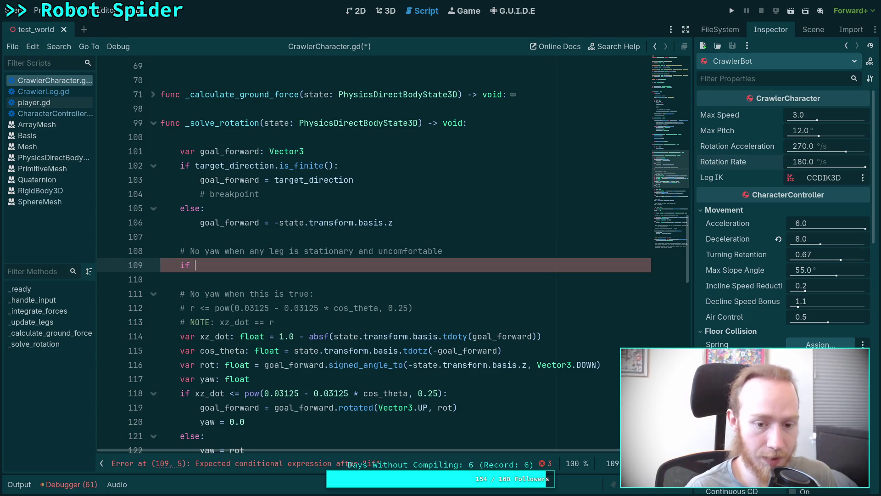
{"action": "scroll", "coordinate": [358, 260], "scroll_direction": "down", "scroll_amount": 1}
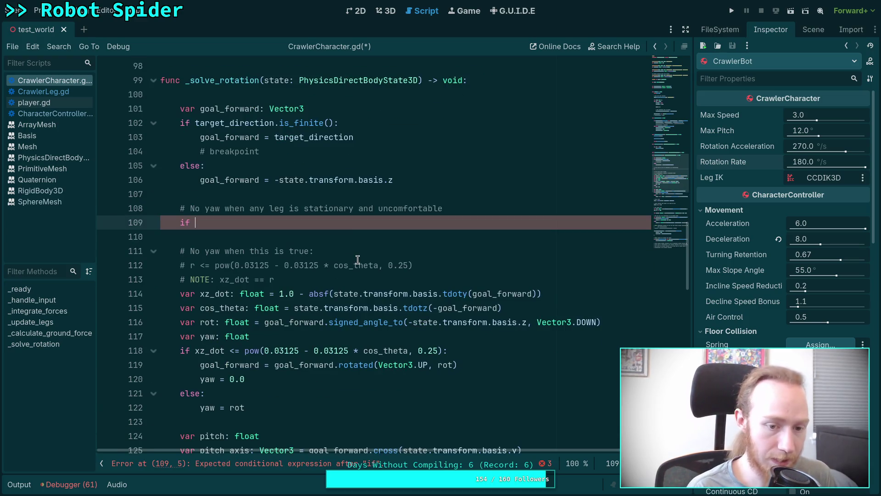
{"action": "key", "text": "BackSpace"}
{"action": "key", "text": "BackSpace"}
{"action": "key", "text": "BackSpace"}
{"action": "type", "text": "for"}
{"action": "key", "text": "BackSpace"}
{"action": "key", "text": "BackSpace"}
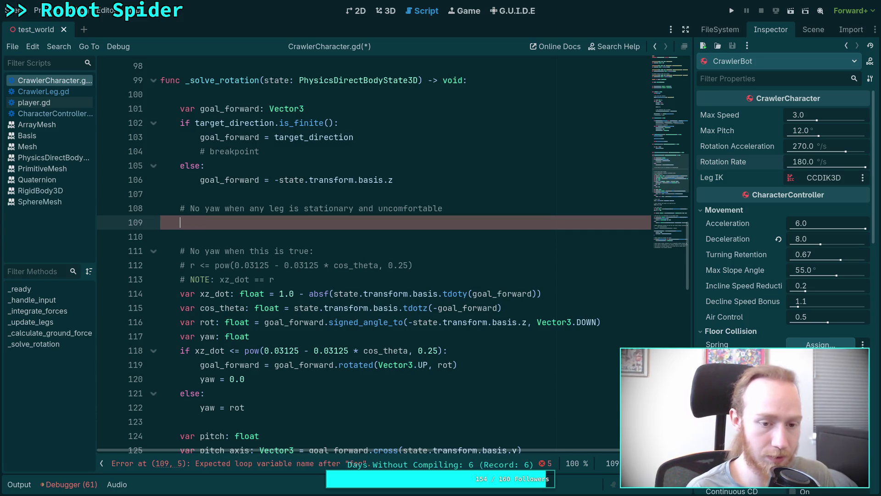
{"action": "type", "text": "var "}
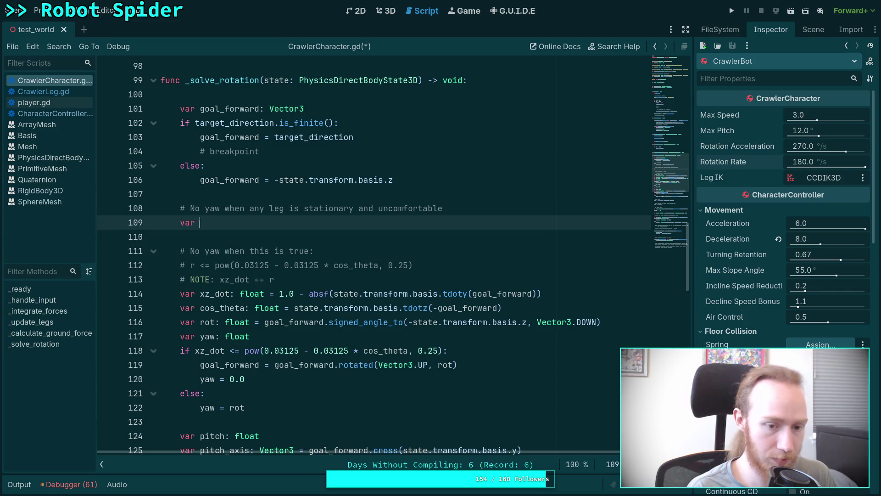
{"action": "type", "text": "anf"}
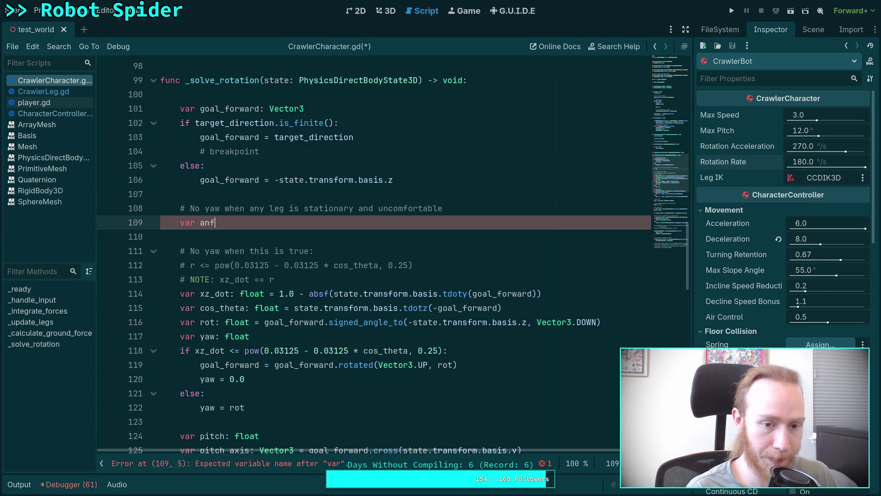
{"action": "type", "text": "y_leg_un"}
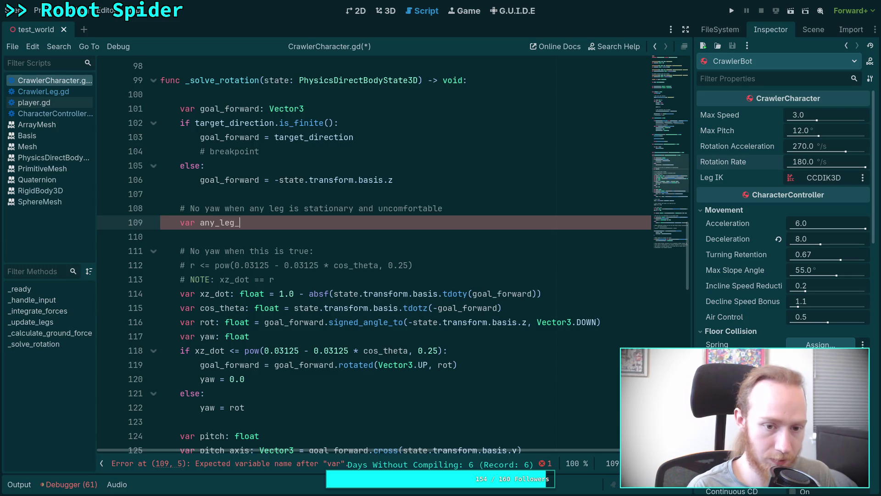
{"action": "key", "text": "BackSpace"}
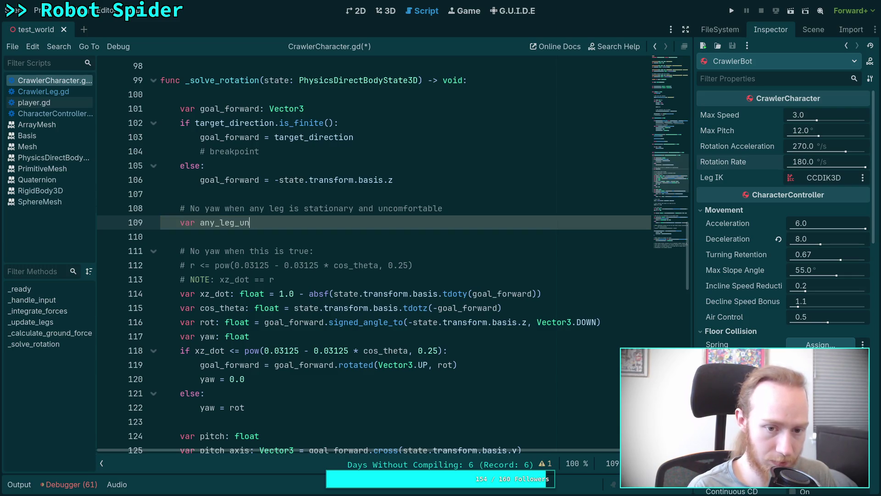
{"action": "key", "text": "BackSpace"}
{"action": "key", "text": "BackSpace"}
{"action": "key", "text": "BackSpace"}
{"action": "type", "text": "all"}
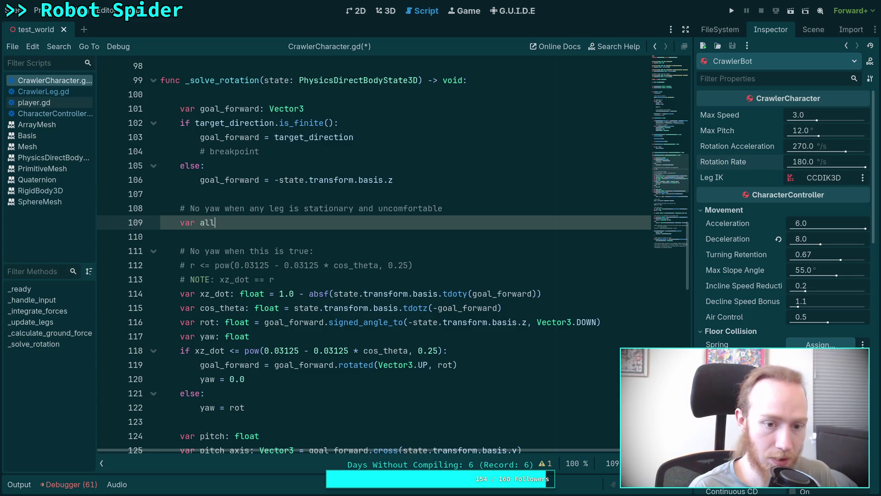
{"action": "type", "text": "_legs_comfe"}
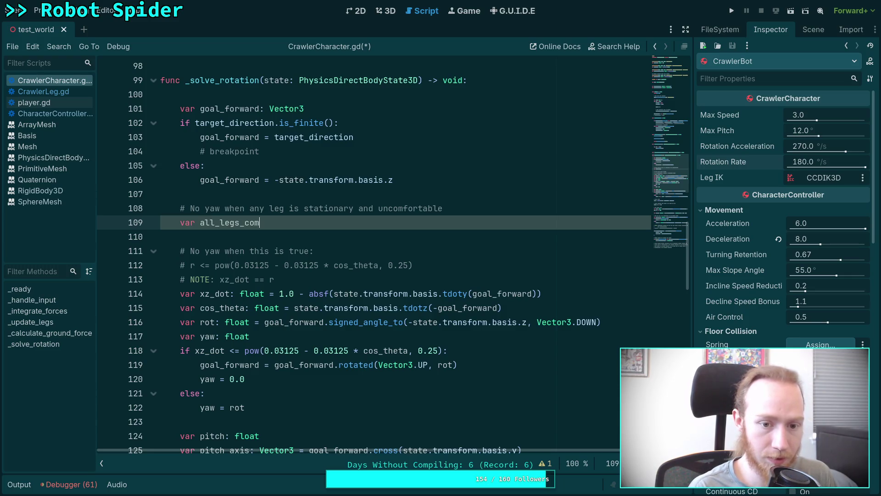
{"action": "key", "text": "BackSpace"}
{"action": "key", "text": "BackSpace"}
{"action": "type", "text": "ortab"}
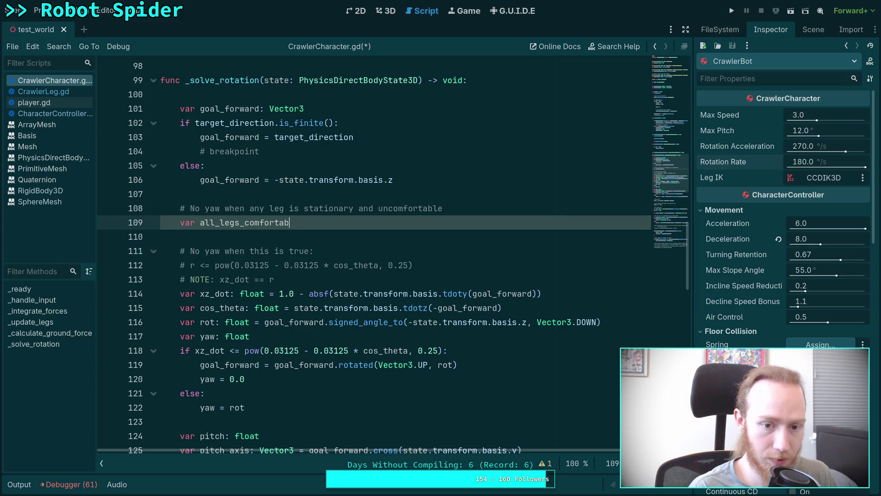
{"action": "type", "text": "le: boo"}
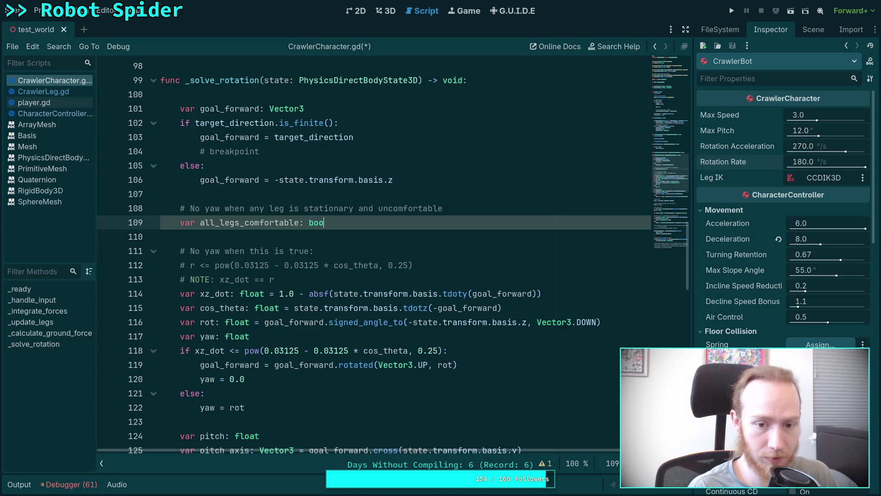
{"action": "type", "text": "l = true"}
{"action": "key", "text": "Return"}
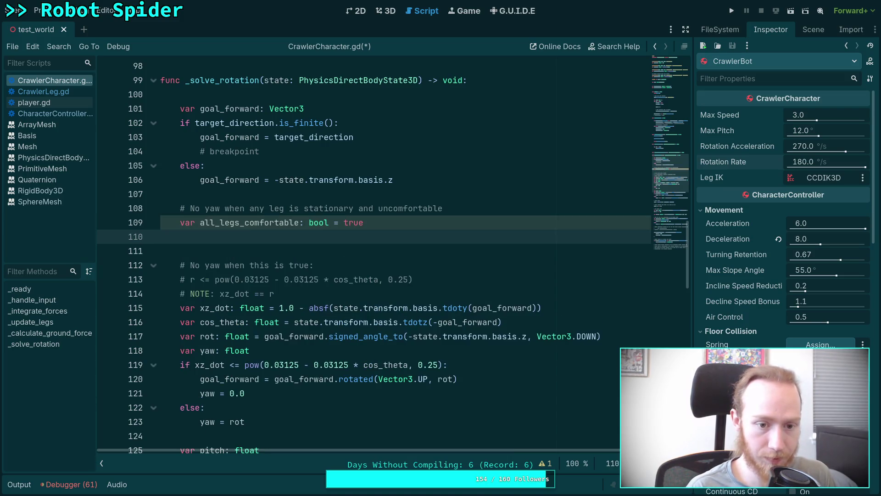
Start a 'for leg in legs:' loop whose body checks leg.is_comfortable
{"action": "key", "text": "BackSpace"}
{"action": "type", "text": "or leg in "}
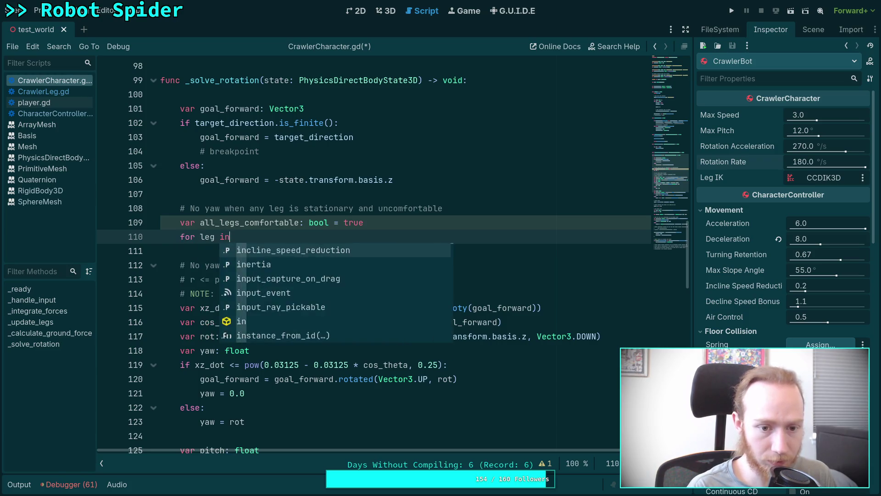
{"action": "type", "text": "legs:"}
{"action": "key", "text": "Return"}
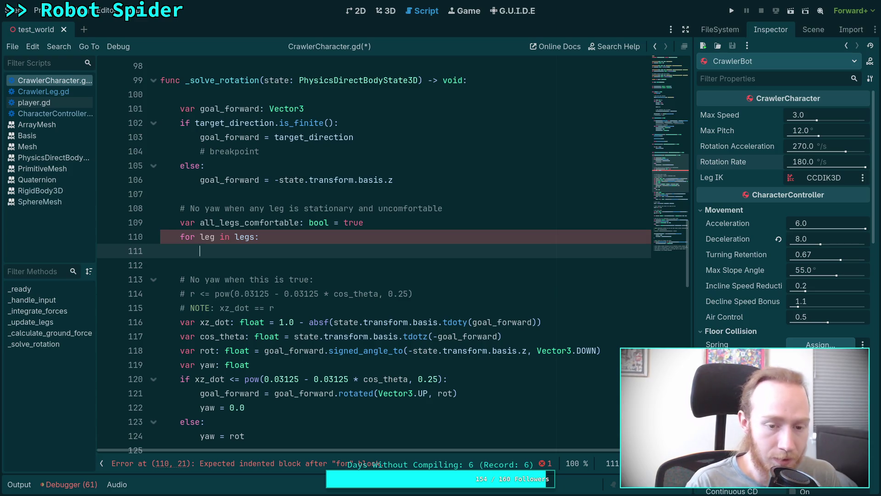
{"action": "type", "text": "if leg."}
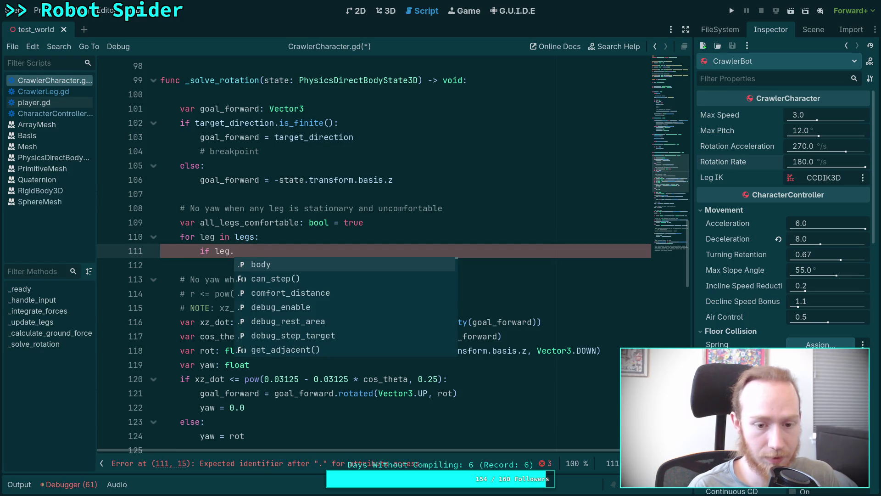
{"action": "type", "text": "com"}
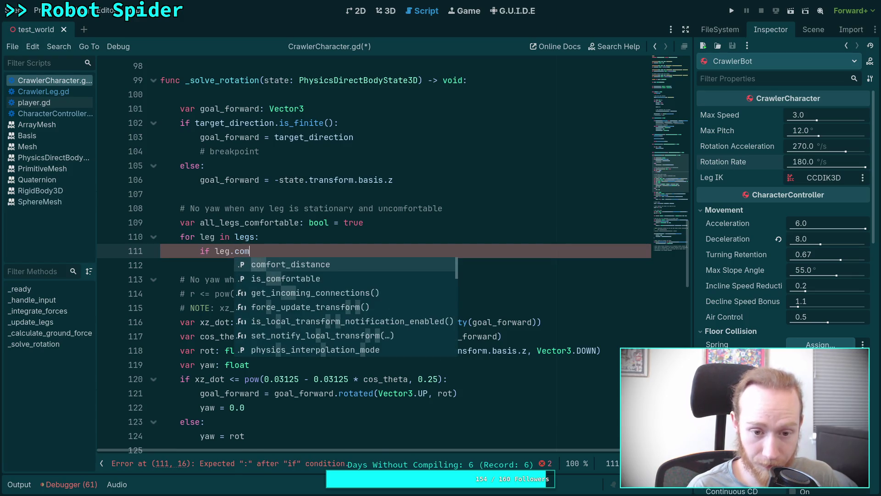
{"action": "key", "text": "Down"}
{"action": "key", "text": "Return"}
Make the condition 'not leg.is_comfortable' and 'not leg.is_moving', ending with a colon
{"action": "left_click", "coordinate": [214, 251]}
{"action": "type", "text": "not"}
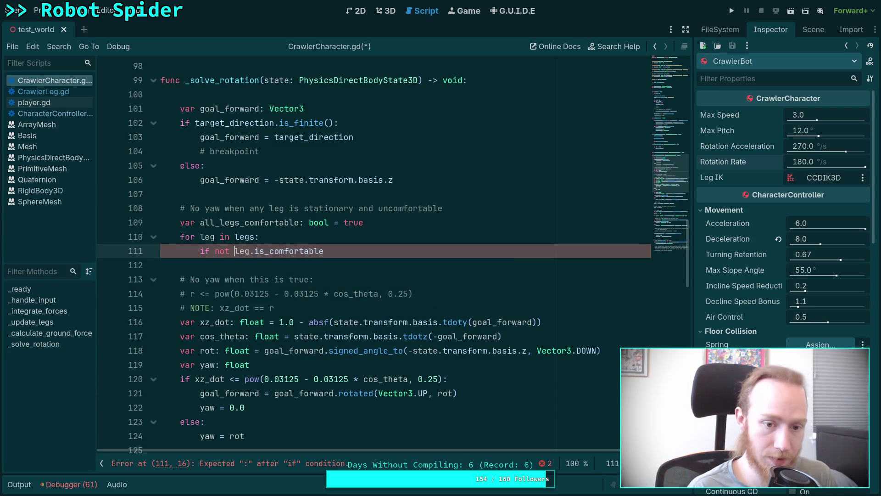
{"action": "left_click_drag", "start_coordinate": [215, 251], "coordinate": [353, 250]}
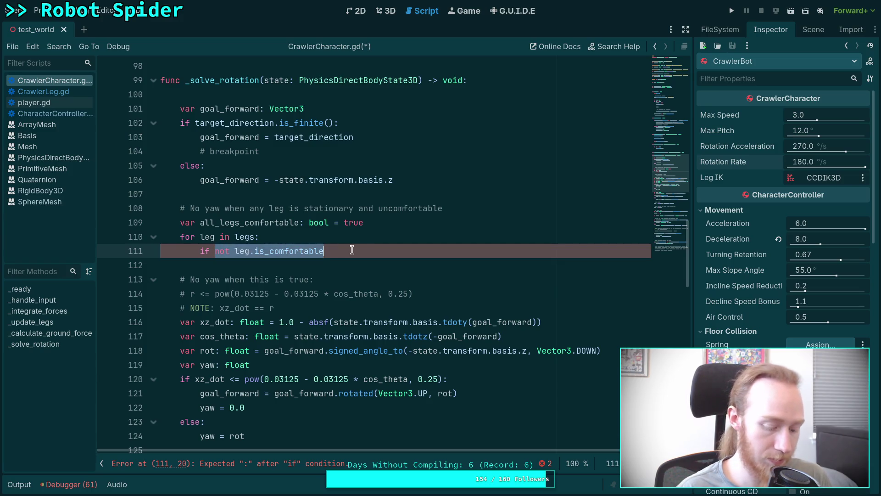
{"action": "type", "text": "*"}
{"action": "key", "text": "ctrl+z"}
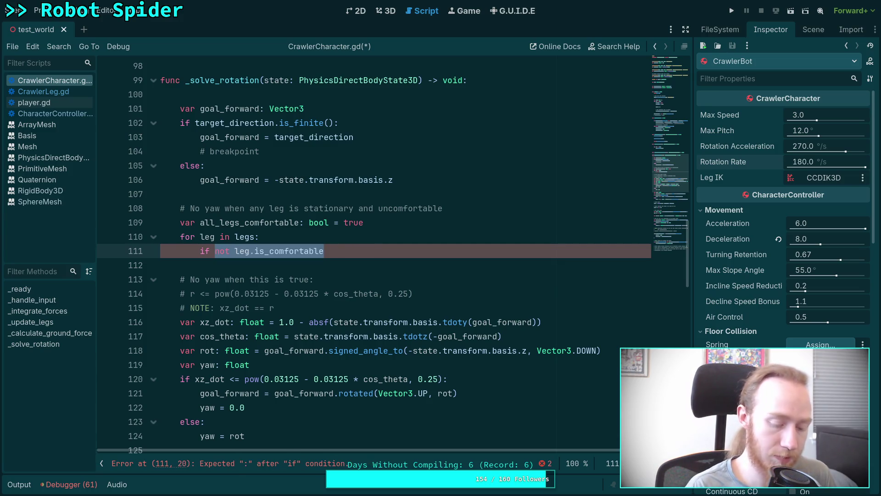
{"action": "type", "text": ")"}
{"action": "key", "text": "ctrl+z"}
{"action": "type", "text": "("}
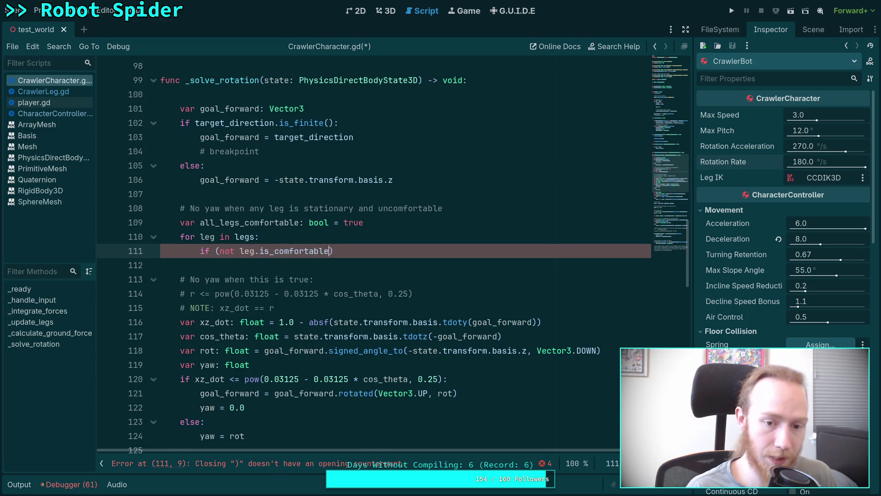
{"action": "type", "text": " and (not"}
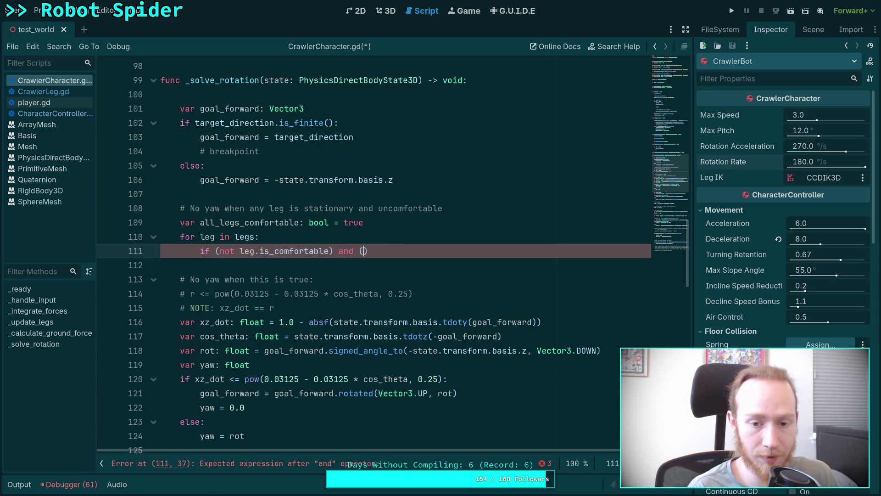
{"action": "type", "text": " leg.i"}
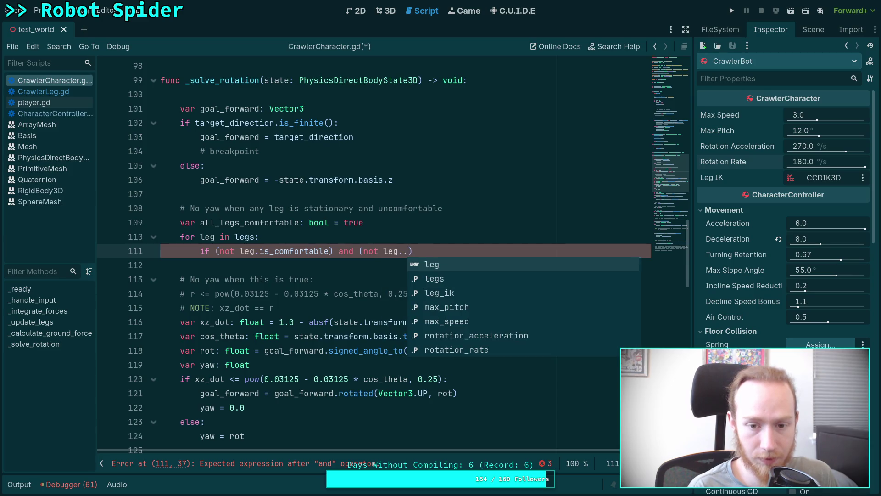
{"action": "type", "text": "s_"}
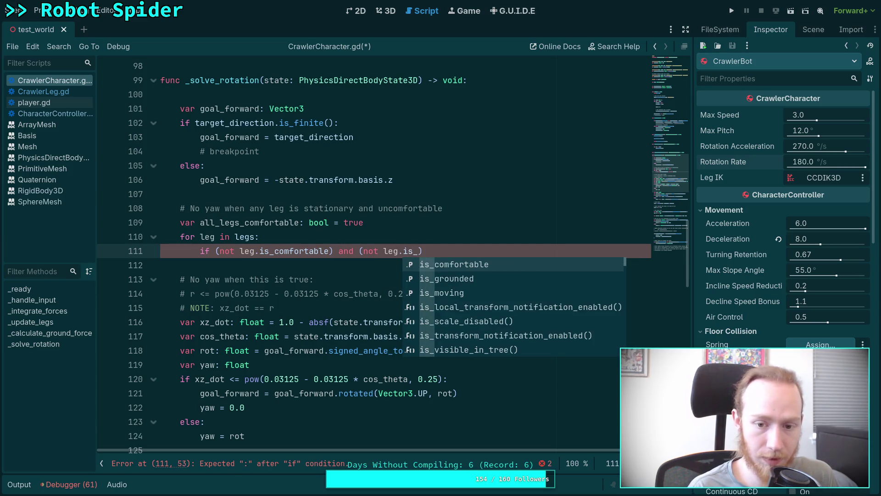
{"action": "type", "text": "moving"}
{"action": "key", "text": "Return"}
{"action": "type", "text": ":"}
{"action": "key", "text": "Return"}
Set all_legs_comfortable = false and break inside the condition, leaving a blank line after the loop
{"action": "type", "text": "all_"}
{"action": "key", "text": "Return"}
{"action": "type", "text": "alse"}
{"action": "key", "text": "Return"}
{"action": "type", "text": "bmeak"}
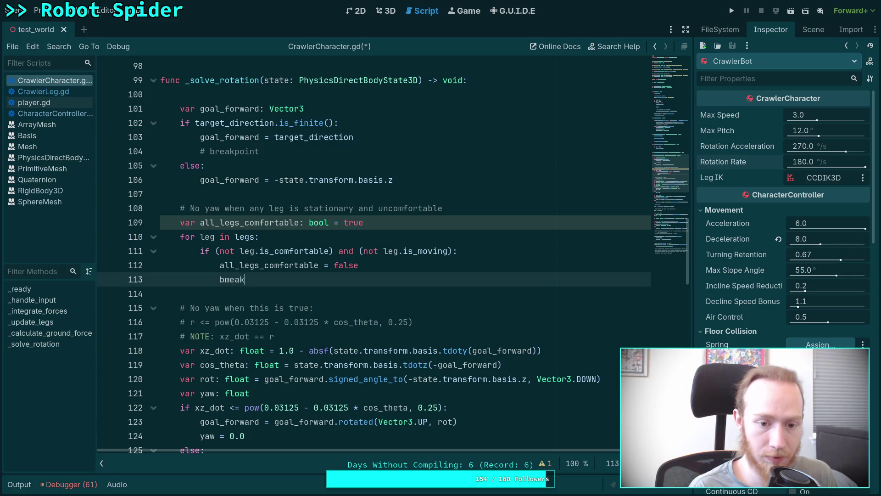
{"action": "key", "text": "BackSpace"}
{"action": "key", "text": "BackSpace"}
{"action": "key", "text": "BackSpace"}
{"action": "type", "text": "rea"}
{"action": "key", "text": "Return"}
{"action": "key", "text": "Return"}
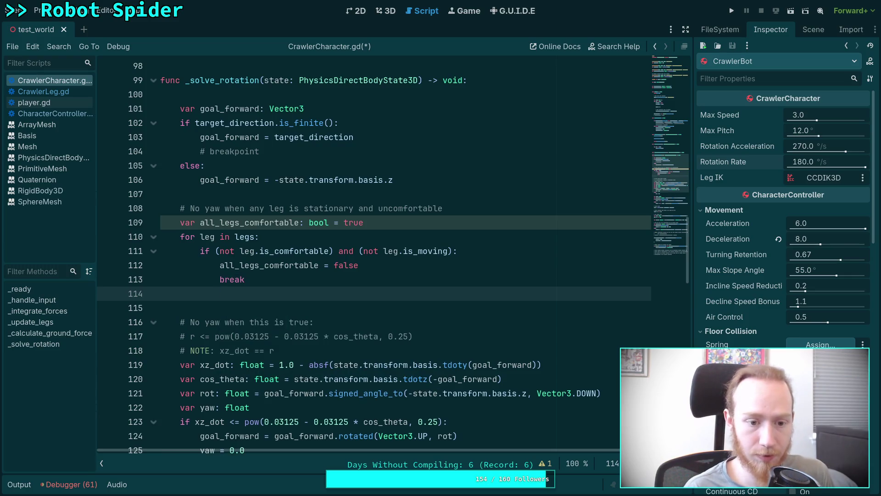
{"action": "key", "text": "BackSpace"}
{"action": "key", "text": "BackSpace"}
{"action": "key", "text": "Return"}
{"action": "key", "text": "BackSpace"}
{"action": "key", "text": "BackSpace"}
{"action": "key", "text": "Return"}
Indent the yaw calculation under 'if all_legs_comfortable:' and move 'var yaw: float' above it
{"action": "type", "text": "if all_"}
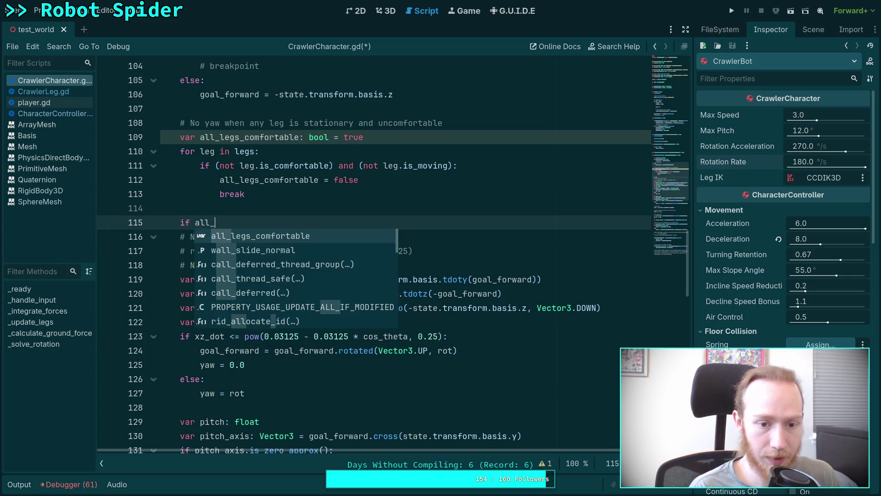
{"action": "key", "text": "Return"}
{"action": "mouse_move", "coordinate": [180, 236]}
{"action": "left_mouse_down"}
{"action": "mouse_move", "coordinate": [220, 337]}
{"action": "mouse_move", "coordinate": [345, 395]}
{"action": "left_mouse_up"}
{"action": "key", "text": "Tab"}
{"action": "left_click", "coordinate": [346, 396]}
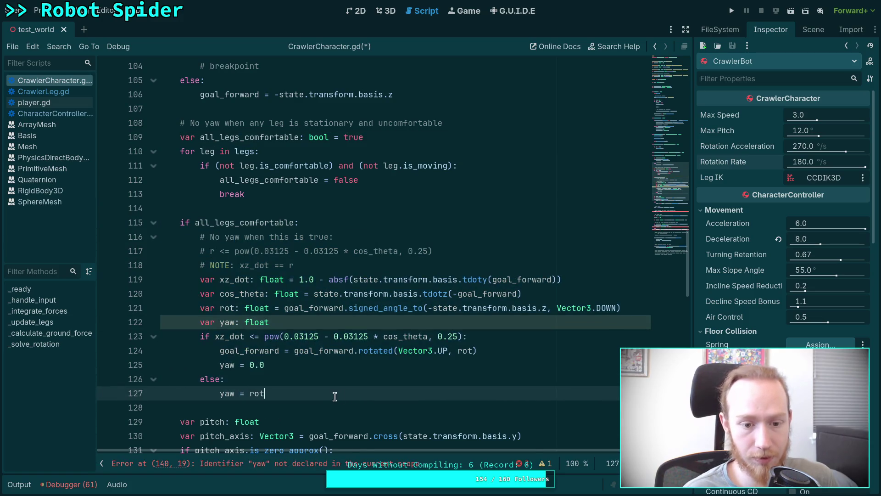
{"action": "left_click", "coordinate": [240, 322]}
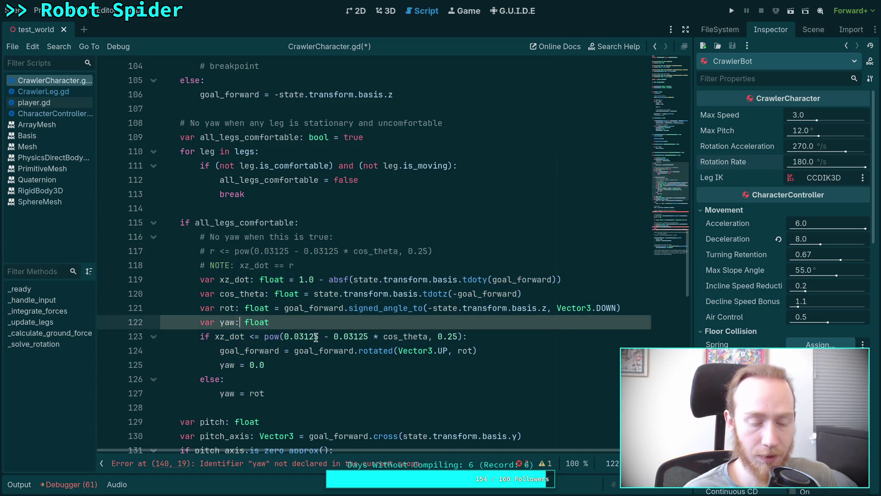
{"action": "key", "text": "alt+Up"}
{"action": "key", "text": "alt+Up"}
{"action": "key", "text": "alt+Up"}
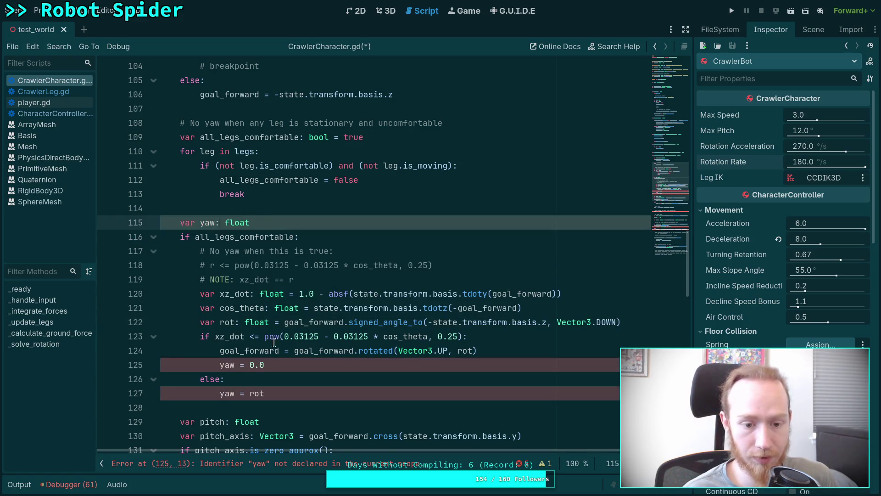
Check the uses of cos_theta, then try a default of 0 on the yaw declaration and remove it
{"action": "scroll", "coordinate": [274, 341], "scroll_direction": "down", "scroll_amount": 2}
{"action": "double_click", "coordinate": [239, 223]}
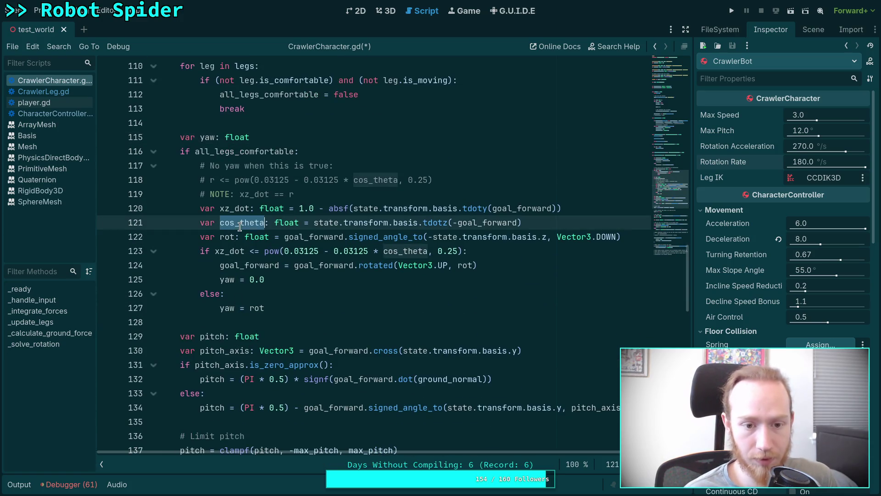
{"action": "scroll", "coordinate": [240, 226], "scroll_direction": "down", "scroll_amount": 10}
{"action": "scroll", "coordinate": [374, 300], "scroll_direction": "up", "scroll_amount": 11}
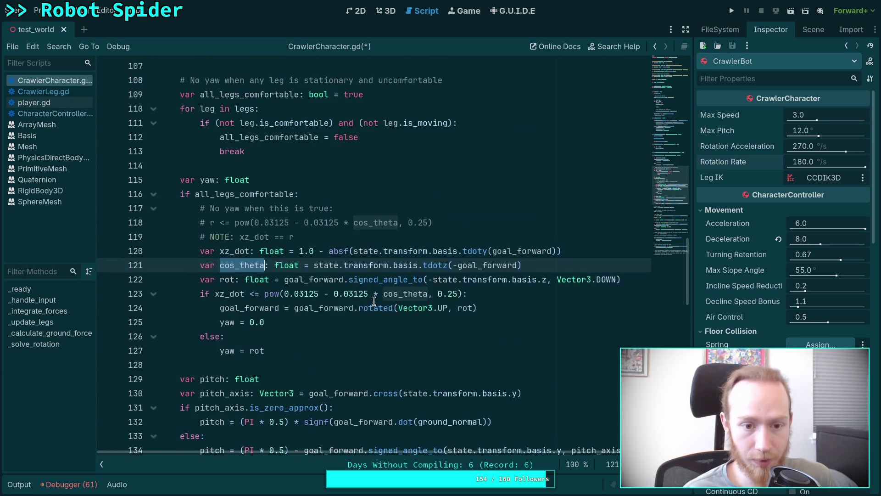
{"action": "scroll", "coordinate": [309, 298], "scroll_direction": "up", "scroll_amount": 1}
{"action": "left_click", "coordinate": [292, 225]}
{"action": "type", "text": "= 0.0"}
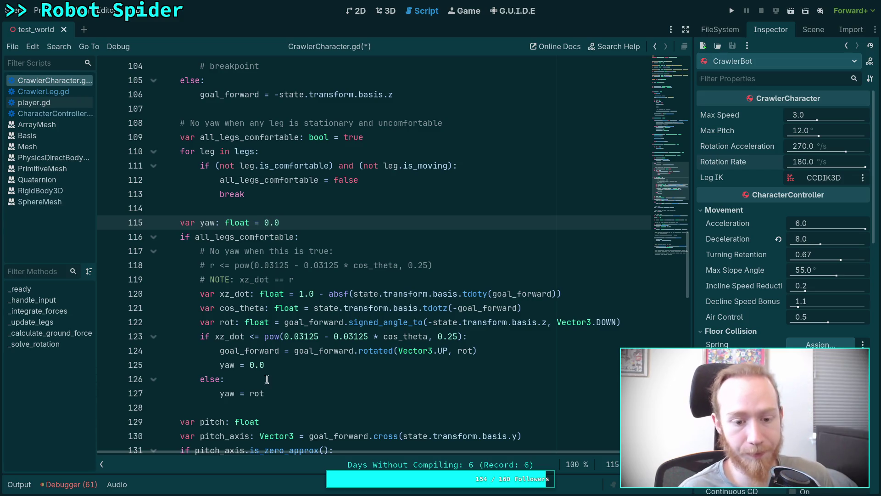
{"action": "left_click", "coordinate": [292, 393]}
{"action": "left_click_drag", "start_coordinate": [277, 228], "coordinate": [250, 224]}
{"action": "key", "text": "BackSpace"}
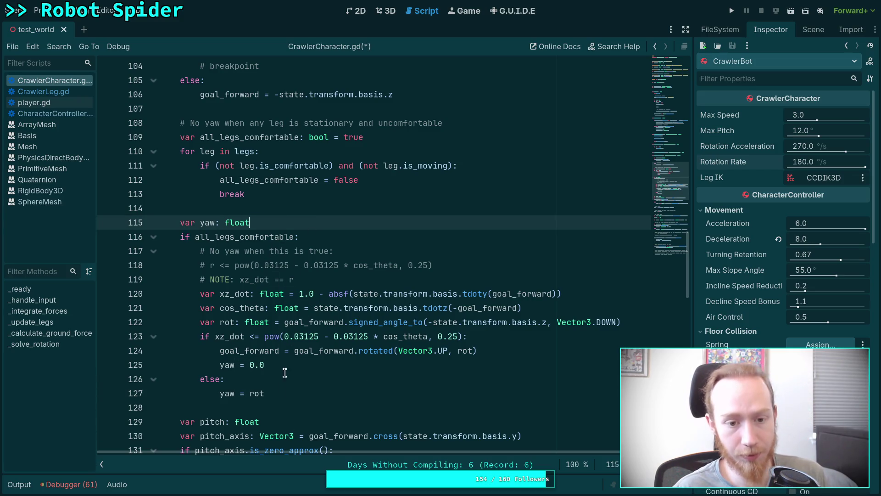
{"action": "left_click", "coordinate": [294, 394]}
Add an outer 'else:' branch that sets yaw = 0.0
{"action": "key", "text": "Return"}
{"action": "key", "text": "BackSpace"}
{"action": "type", "text": "else:"}
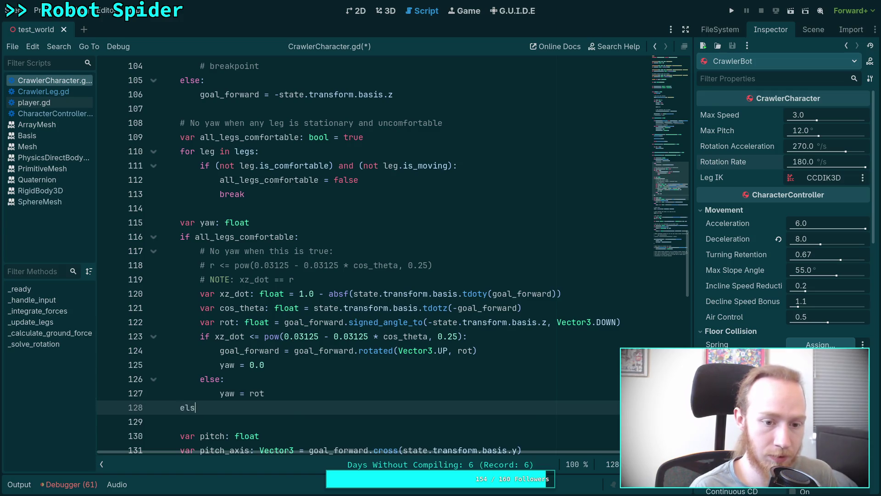
{"action": "key", "text": "Return"}
{"action": "type", "text": "ya"}
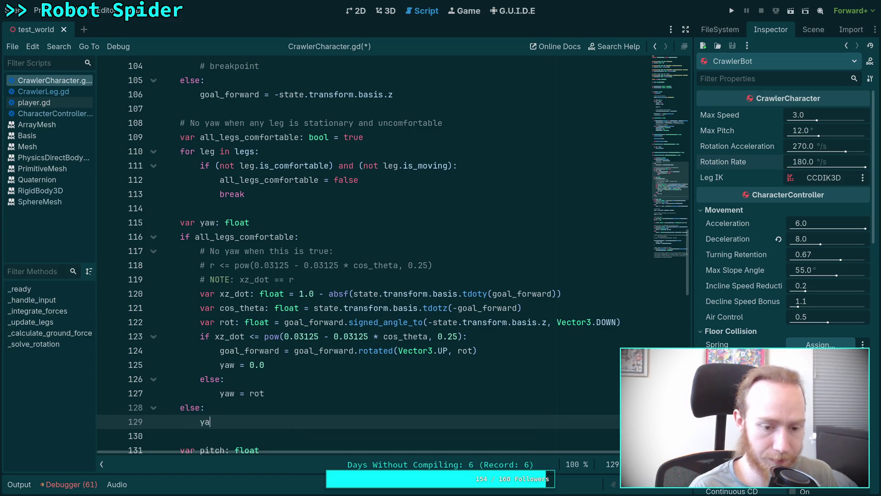
{"action": "type", "text": "w = 0.0"}
{"action": "scroll", "coordinate": [285, 338], "scroll_direction": "down", "scroll_amount": 2}
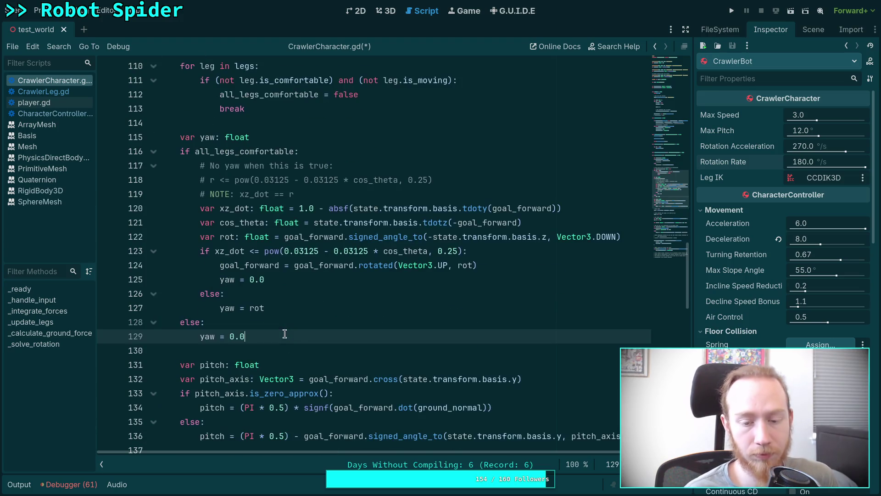
{"action": "double_click", "coordinate": [256, 265]}
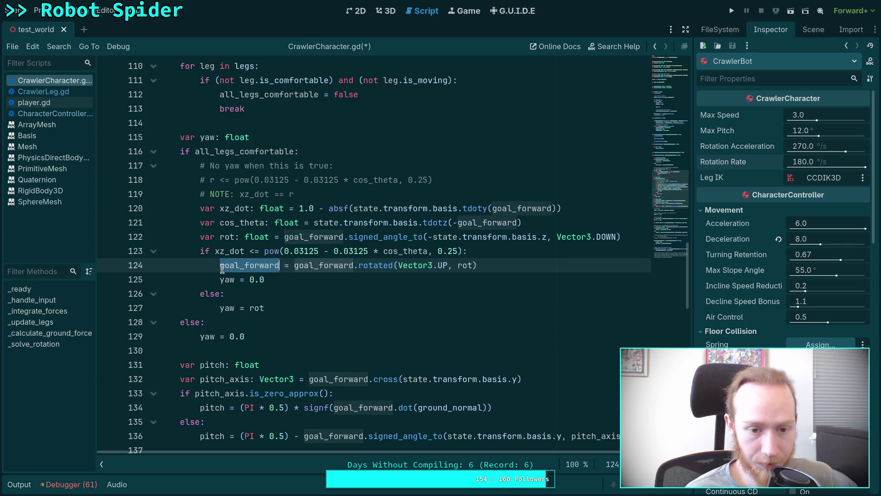
{"action": "mouse_move", "coordinate": [222, 266]}
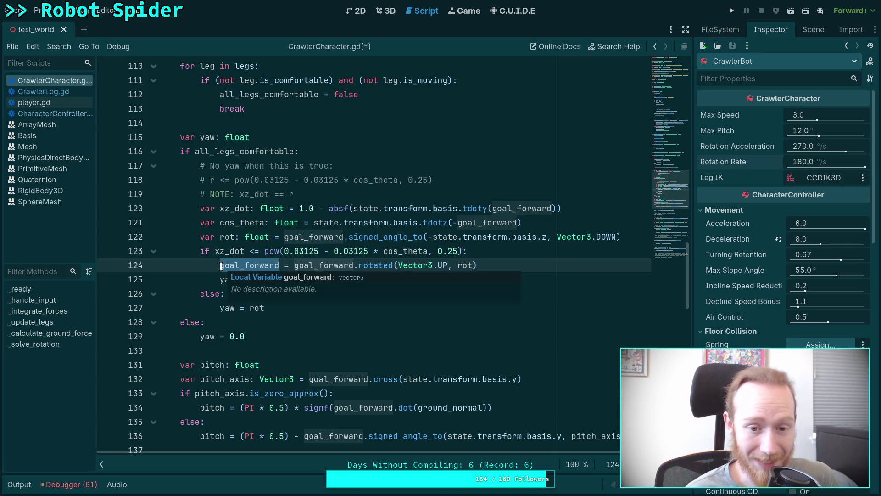
{"action": "left_click_drag", "start_coordinate": [221, 266], "coordinate": [478, 265]}
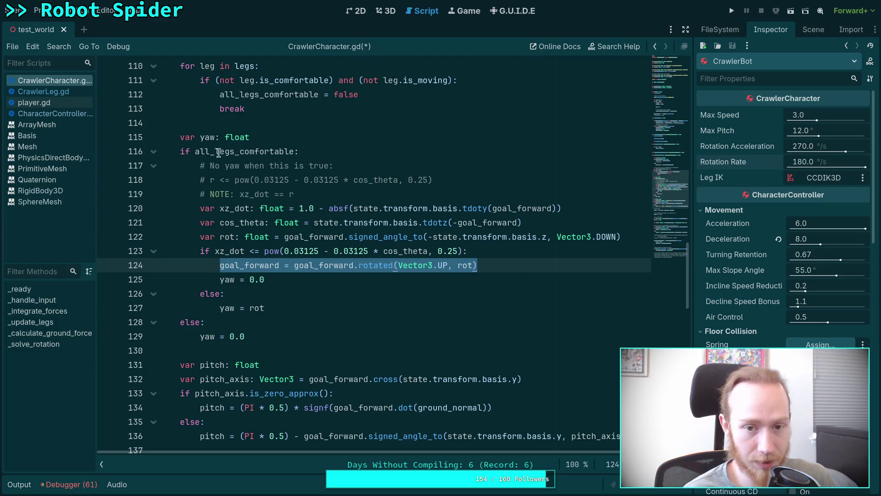
Review the xz_dot threshold condition and the goal_forward rotation statement
{"action": "left_click", "coordinate": [215, 253]}
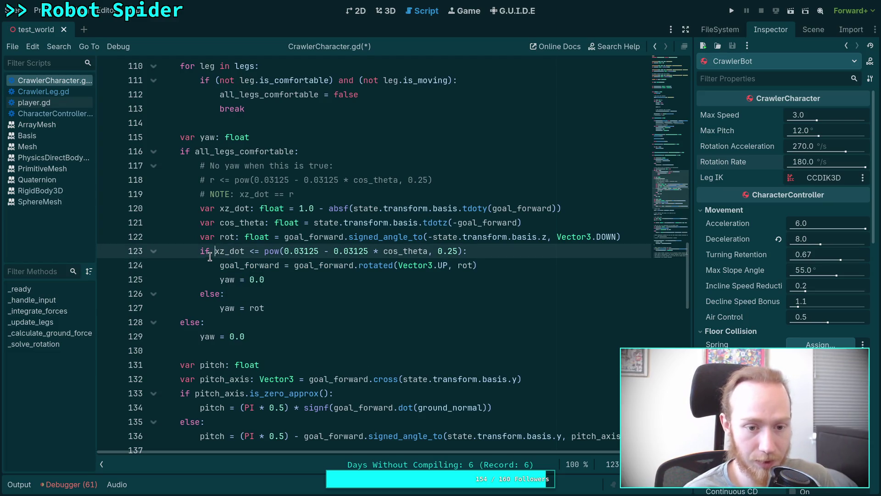
{"action": "left_click_drag", "start_coordinate": [215, 252], "coordinate": [462, 255]}
{"action": "left_click_drag", "start_coordinate": [220, 266], "coordinate": [501, 267]}
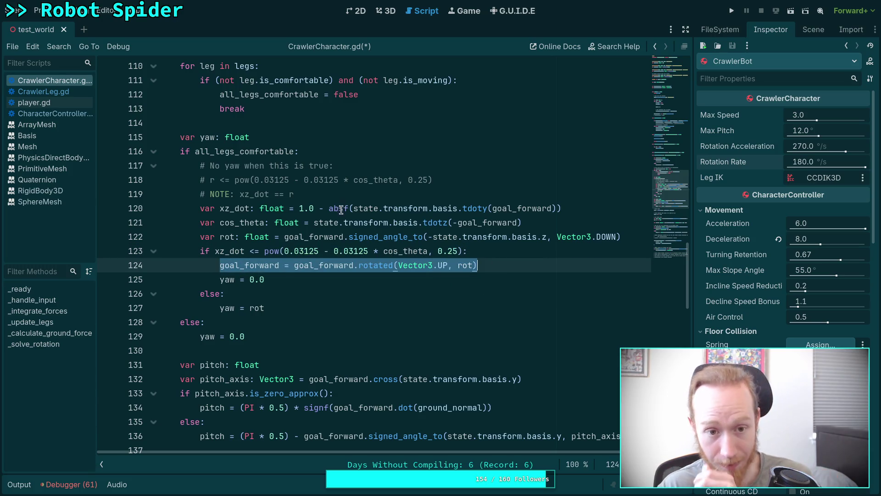
{"action": "scroll", "coordinate": [340, 207], "scroll_direction": "up", "scroll_amount": 1}
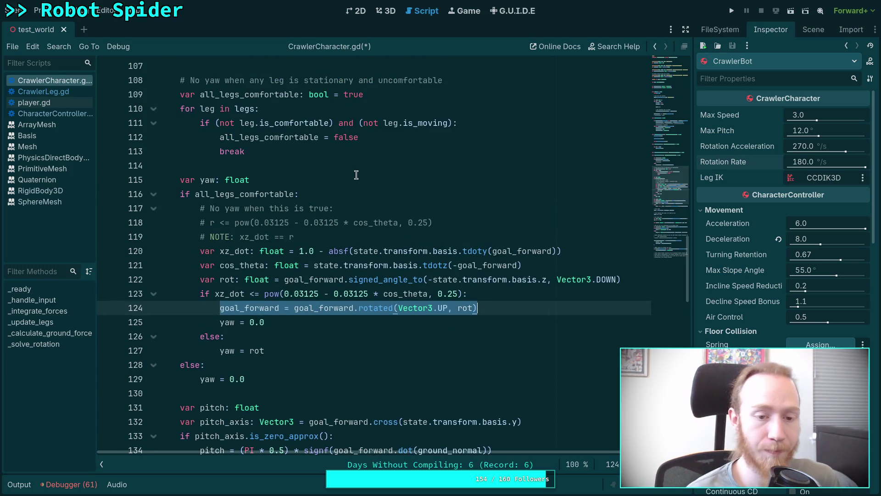
{"action": "left_click", "coordinate": [388, 178]}
Declare 'var restrict_yaw: bool = false' and move it above the '# No yaw' comment
{"action": "left_click", "coordinate": [384, 168]}
{"action": "key", "text": "Return"}
{"action": "type", "text": "ar limit_yaw"}
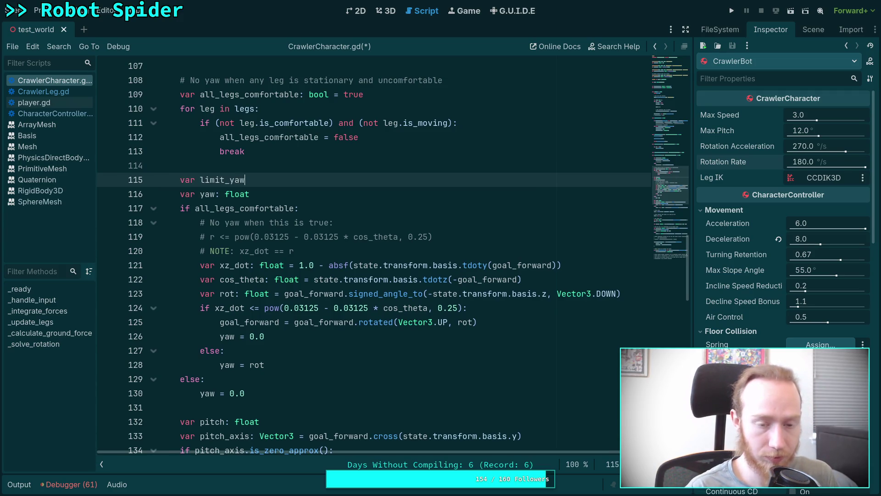
{"action": "key", "text": "BackSpace"}
{"action": "key", "text": "BackSpace"}
{"action": "key", "text": "BackSpace"}
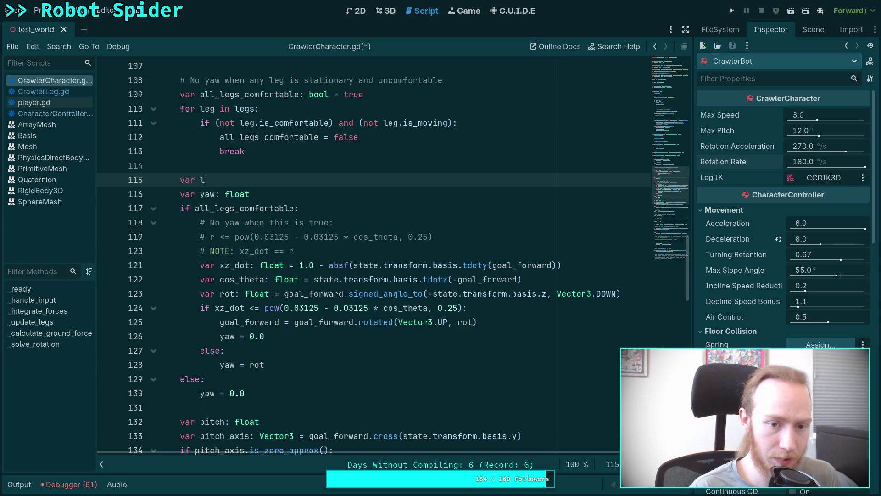
{"action": "type", "text": "restr"}
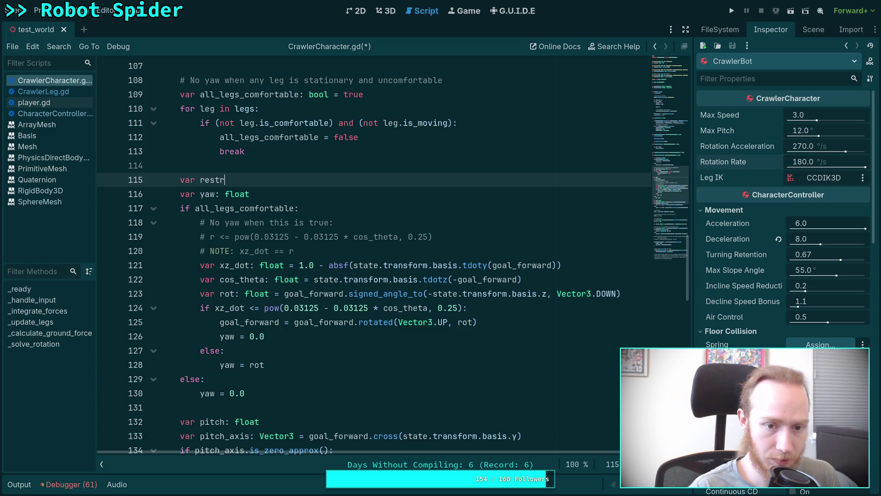
{"action": "type", "text": "ict_yaw: bo"}
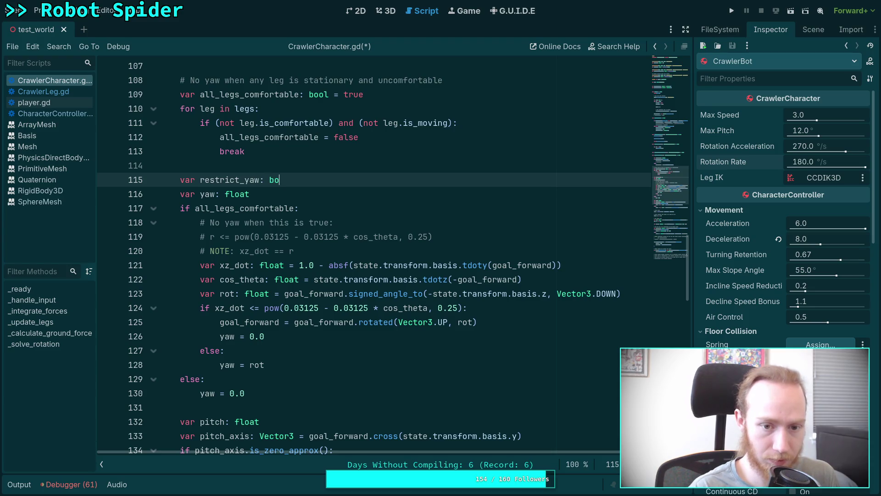
{"action": "type", "text": "ol = false"}
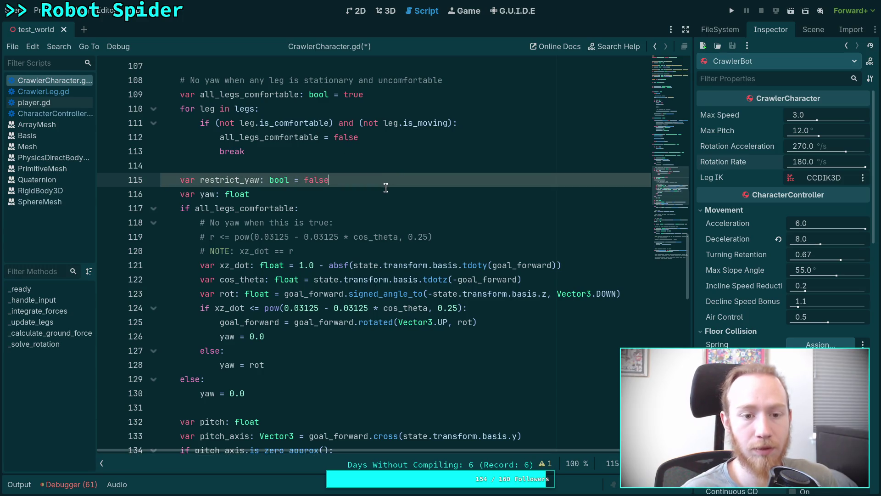
{"action": "key", "text": "alt+Up"}
{"action": "key", "text": "alt+Up"}
{"action": "key", "text": "alt+Up"}
{"action": "key", "text": "alt+Up"}
{"action": "key", "text": "Return"}
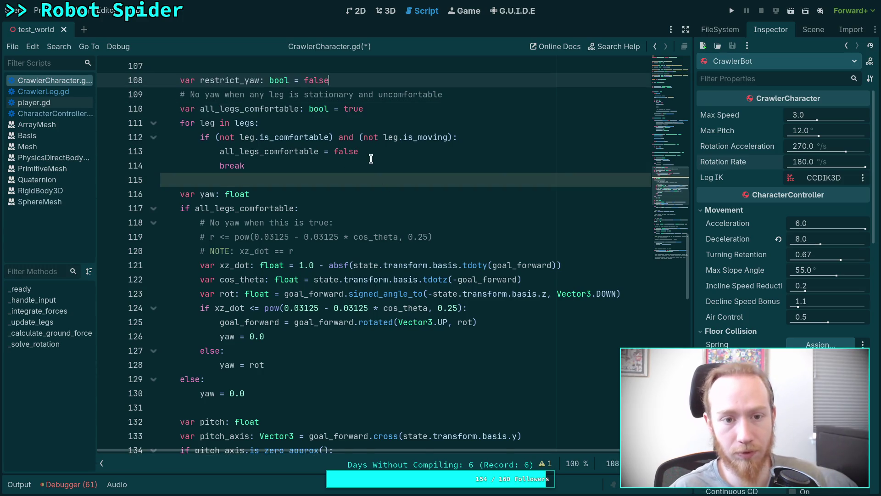
{"action": "scroll", "coordinate": [367, 159], "scroll_direction": "up", "scroll_amount": 2}
{"action": "left_click", "coordinate": [285, 113]}
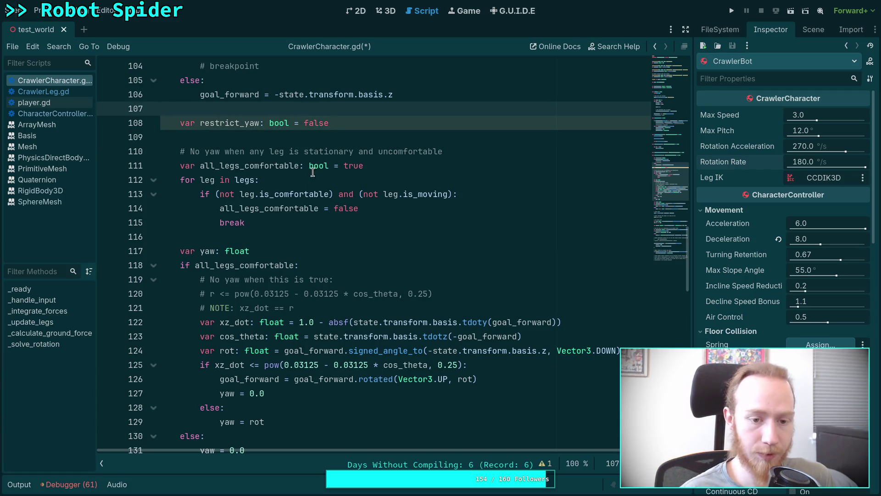
{"action": "left_click", "coordinate": [283, 223]}
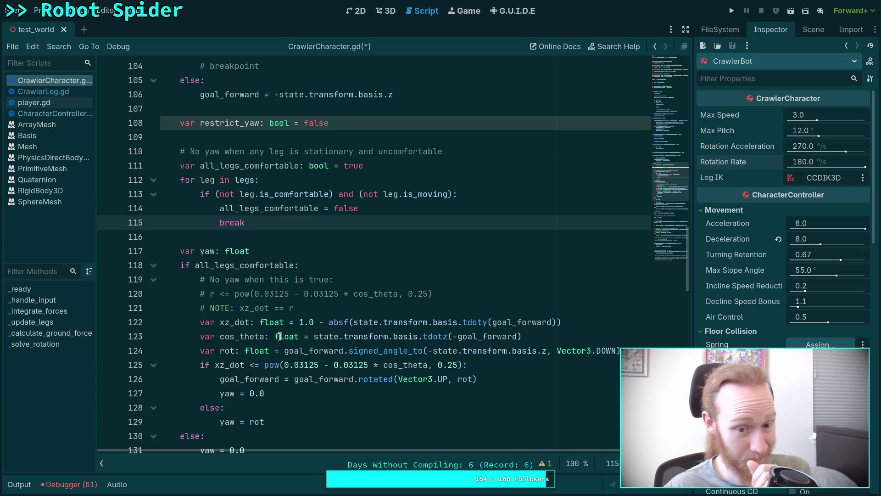
{"action": "mouse_move", "coordinate": [281, 323]}
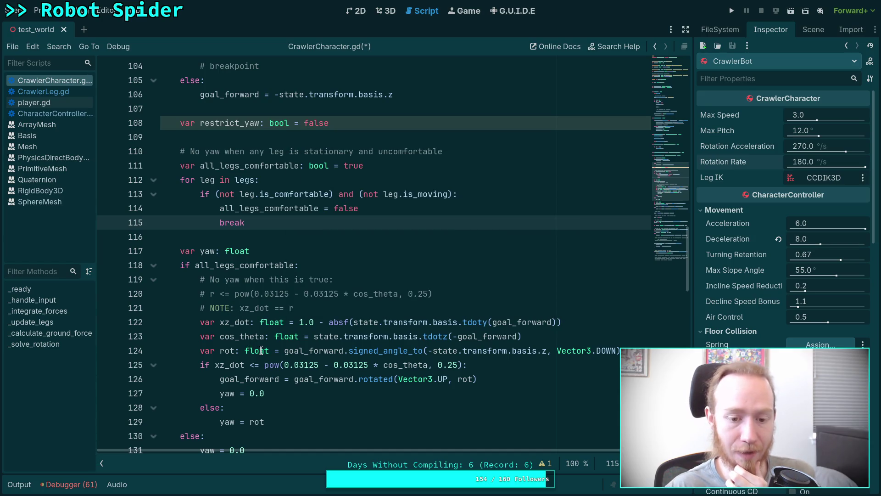
{"action": "left_click", "coordinate": [507, 367]}
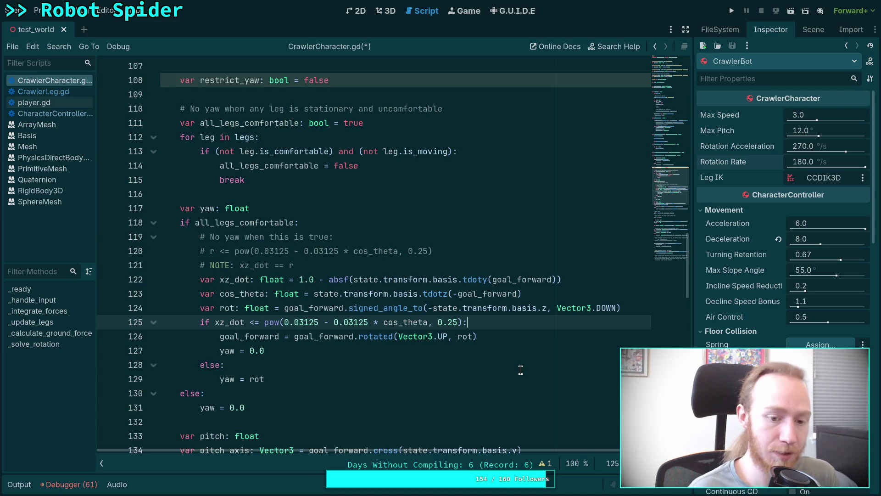
Add restrict_yaw = true in the xz_dot branch and replace the else branch's yaw = 0.0 with it
{"action": "key", "text": "Return"}
{"action": "type", "text": "re"}
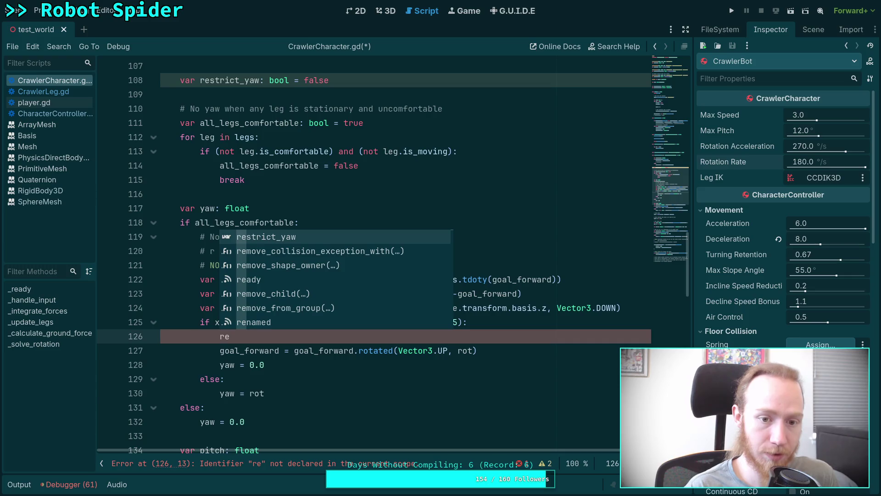
{"action": "key", "text": "Return"}
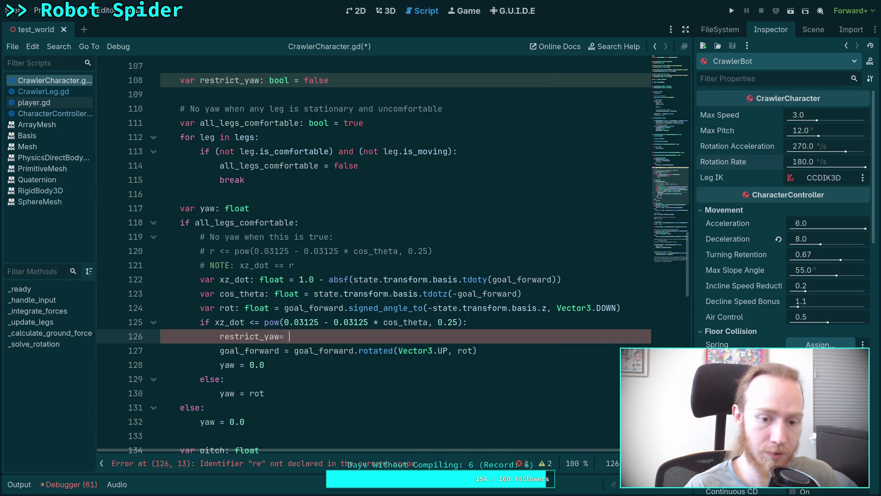
{"action": "key", "text": "BackSpace"}
{"action": "key", "text": "BackSpace"}
{"action": "type", "text": "= nlue"}
{"action": "key", "text": "BackSpace"}
{"action": "key", "text": "BackSpace"}
{"action": "key", "text": "BackSpace"}
{"action": "type", "text": "true"}
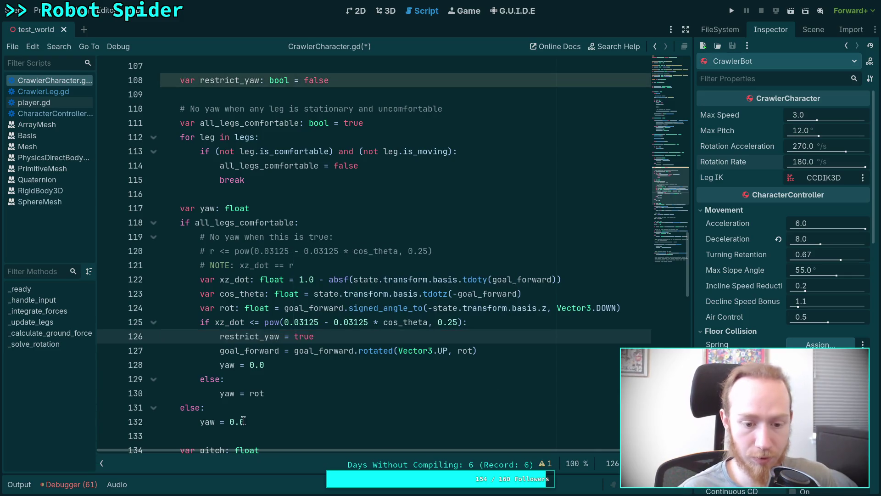
{"action": "left_click_drag", "start_coordinate": [243, 421], "coordinate": [200, 421]}
{"action": "type", "text": "rest"}
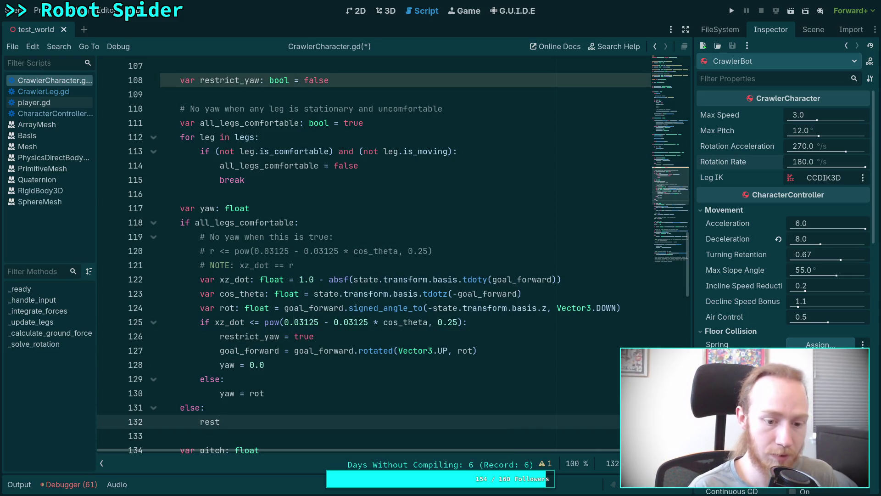
{"action": "key", "text": "Return"}
{"action": "type", "text": "= true"}
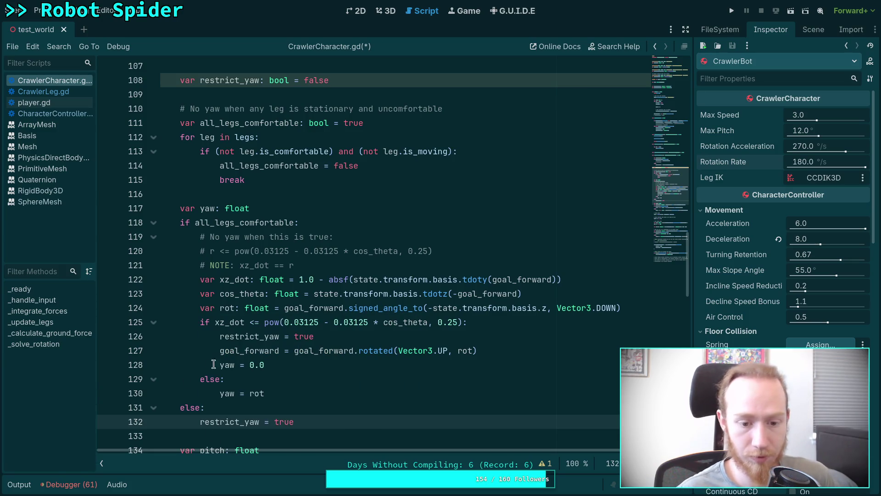
Begin an 'if restrict_yaw:' block below the yaw code
{"action": "scroll", "coordinate": [213, 364], "scroll_direction": "down", "scroll_amount": 1}
{"action": "scroll", "coordinate": [352, 345], "scroll_direction": "down", "scroll_amount": 1}
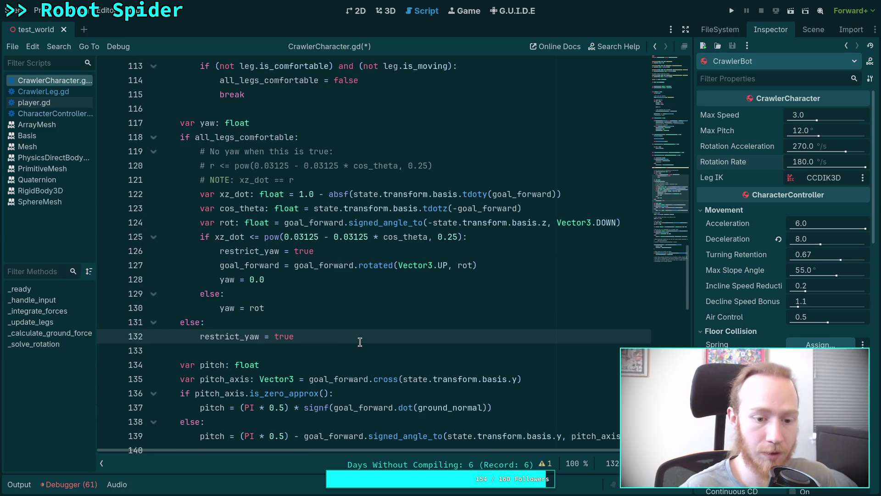
{"action": "key", "text": "Return"}
{"action": "key", "text": "Return"}
{"action": "type", "text": "es"}
{"action": "key", "text": "Return"}
{"action": "type", "text": ":"}
{"action": "key", "text": "Return"}
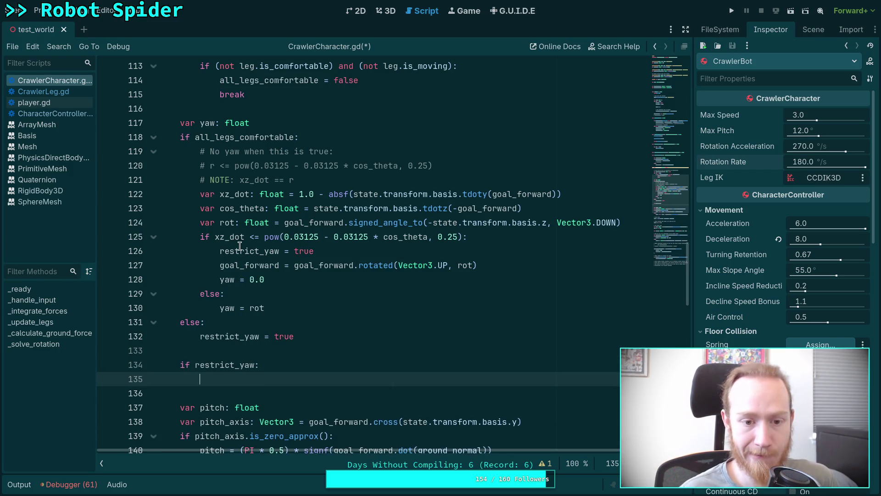
Move the goal_forward rotation and yaw = 0.0 lines into the 'if restrict_yaw:' block
{"action": "left_click", "coordinate": [221, 264]}
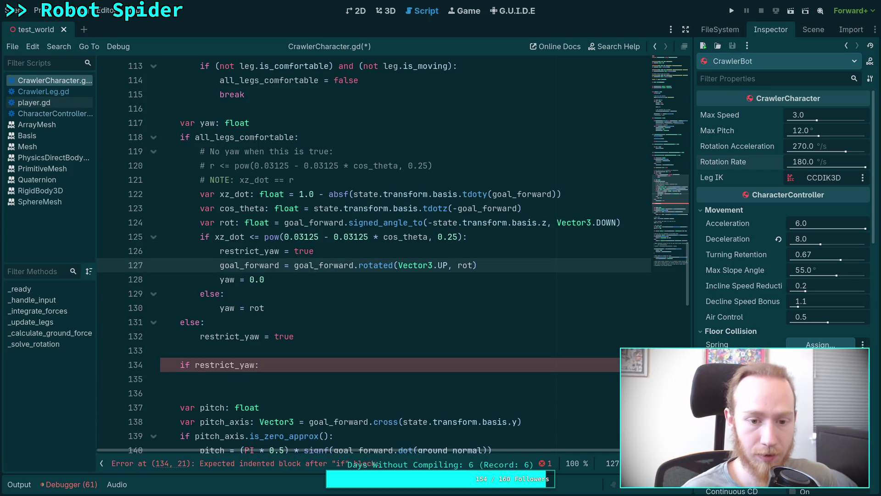
{"action": "left_click", "coordinate": [308, 275], "text": "shift"}
{"action": "key", "text": "alt+Down"}
{"action": "key", "text": "alt+Down"}
{"action": "key", "text": "alt+Down"}
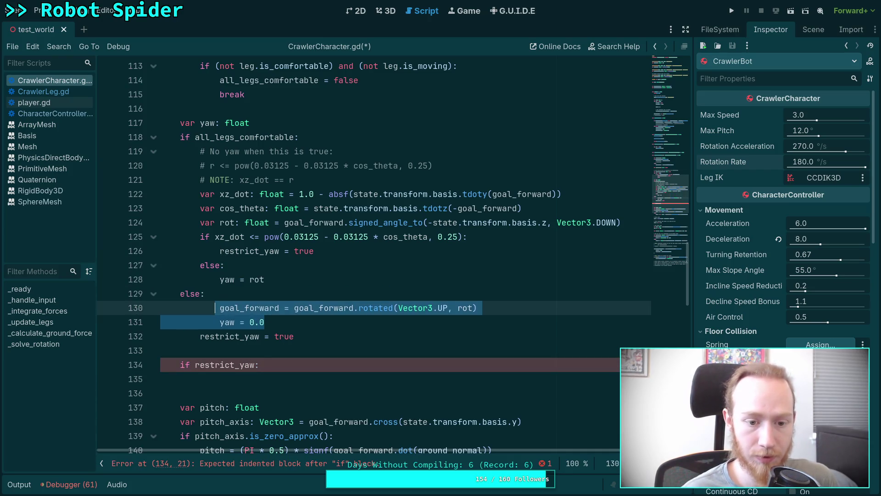
{"action": "key", "text": "shift+Tab"}
Add an 'else:' holding yaw = rot and delete the leftover inner else line
{"action": "left_click", "coordinate": [277, 368]}
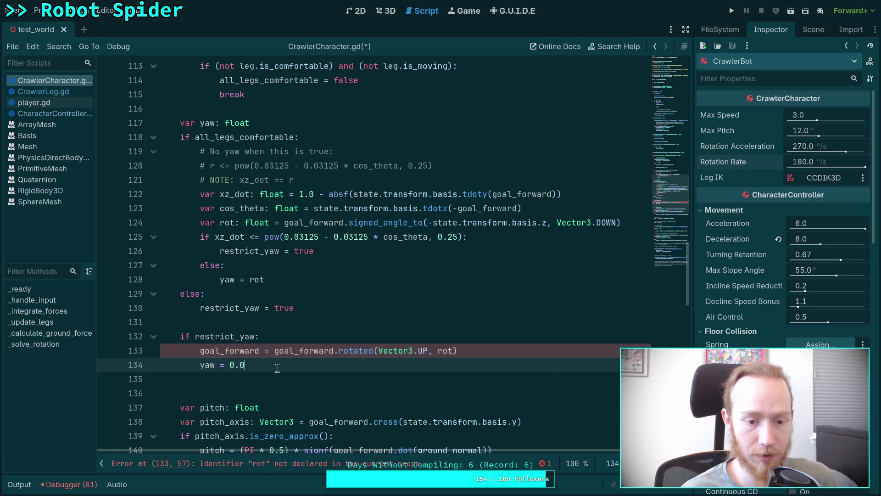
{"action": "key", "text": "Return"}
{"action": "key", "text": "BackSpace"}
{"action": "type", "text": "else:"}
{"action": "key", "text": "Return"}
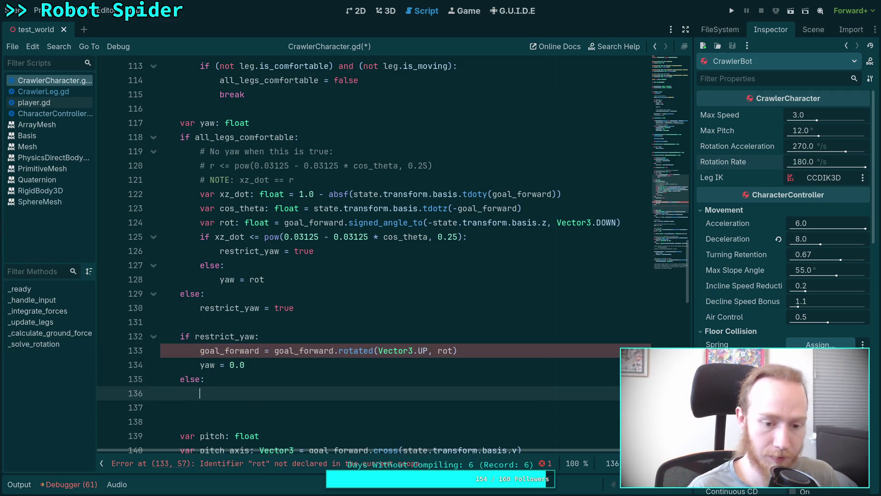
{"action": "key", "text": "Up"}
{"action": "key", "text": "Up"}
{"action": "key", "text": "Up"}
{"action": "key", "text": "Up"}
{"action": "key", "text": "alt+Down"}
{"action": "key", "text": "alt+Down"}
{"action": "key", "text": "alt+Down"}
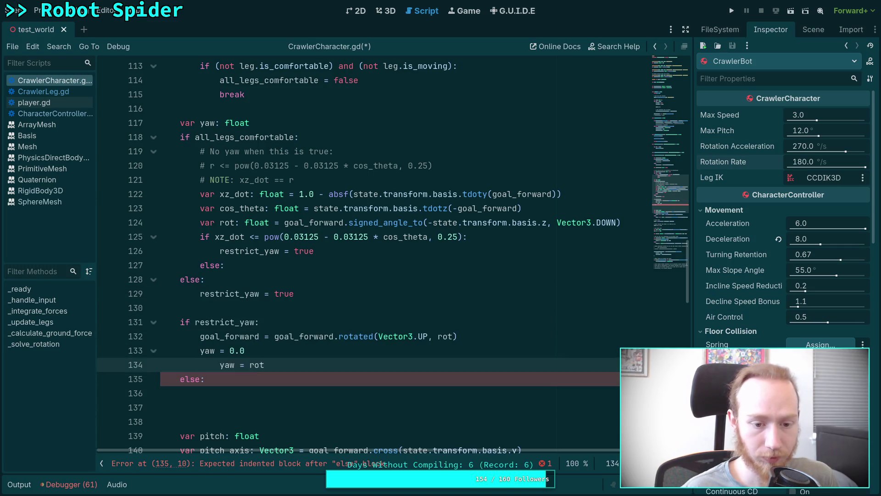
{"action": "key", "text": "shift+Tab"}
{"action": "left_click", "coordinate": [275, 266]}
{"action": "key", "text": "BackSpace"}
{"action": "key", "text": "BackSpace"}
{"action": "key", "text": "BackSpace"}
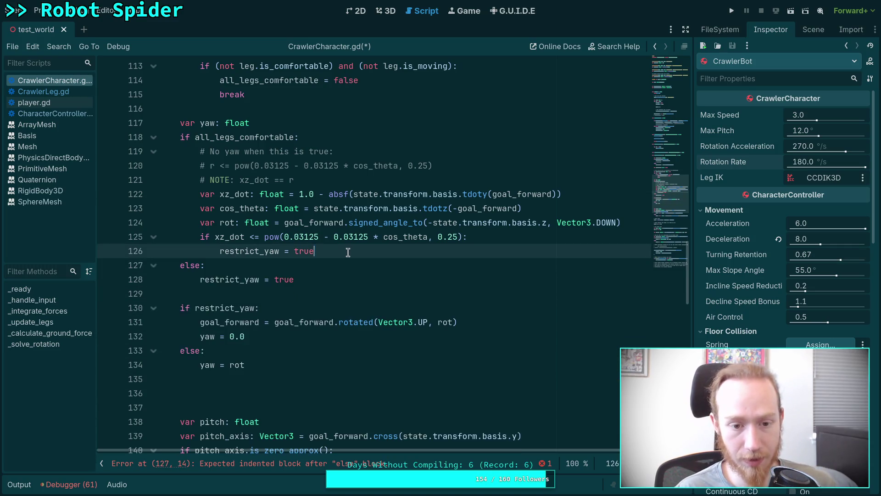
Move the 'var rot' signed-angle declaration just above 'if restrict_yaw:' and clear the trailing indentation
{"action": "scroll", "coordinate": [311, 298], "scroll_direction": "up", "scroll_amount": 1}
{"action": "double_click", "coordinate": [227, 265]}
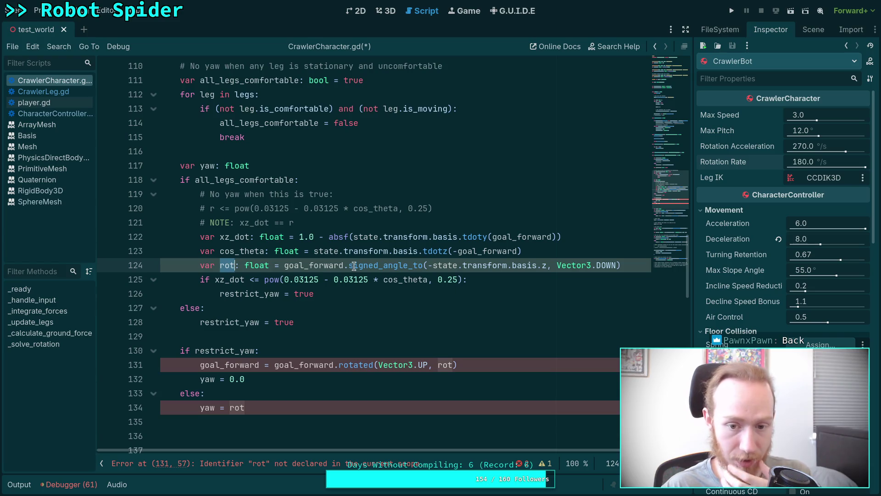
{"action": "key", "text": "alt+Down"}
{"action": "key", "text": "alt+Down"}
{"action": "key", "text": "alt+Down"}
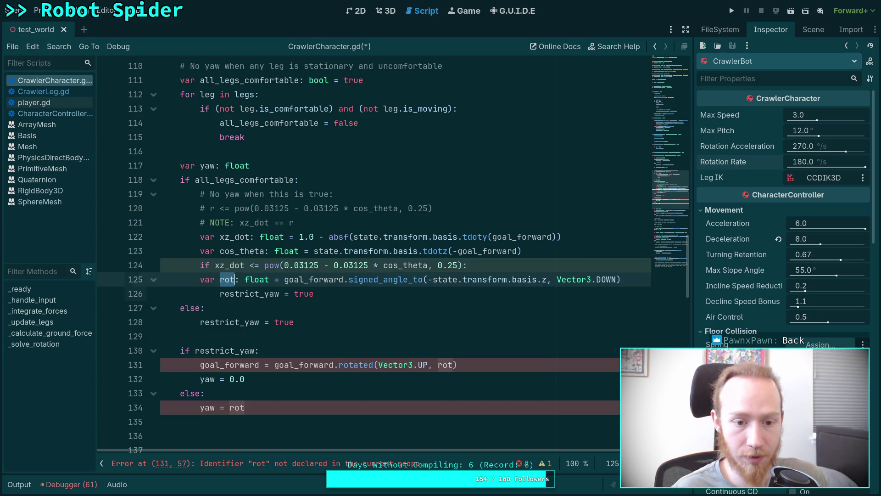
{"action": "left_click", "coordinate": [309, 350]}
{"action": "left_click", "coordinate": [216, 350]}
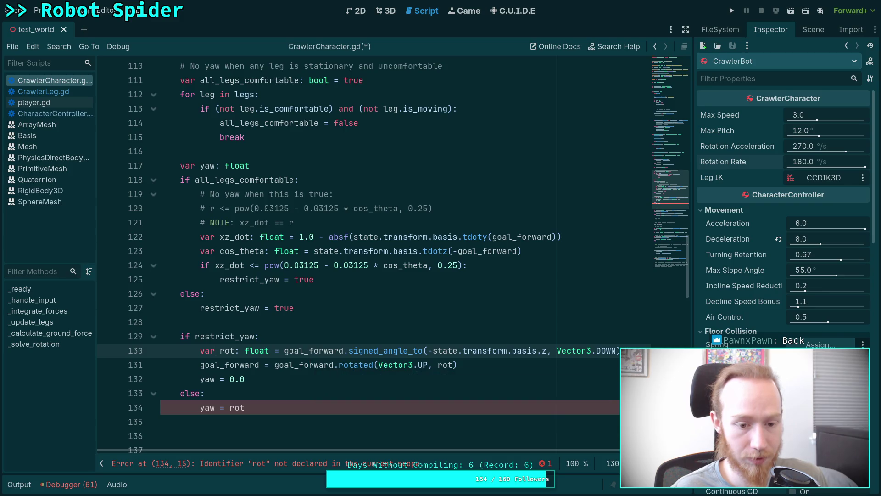
{"action": "key", "text": "alt+Up"}
{"action": "key", "text": "shift+Tab"}
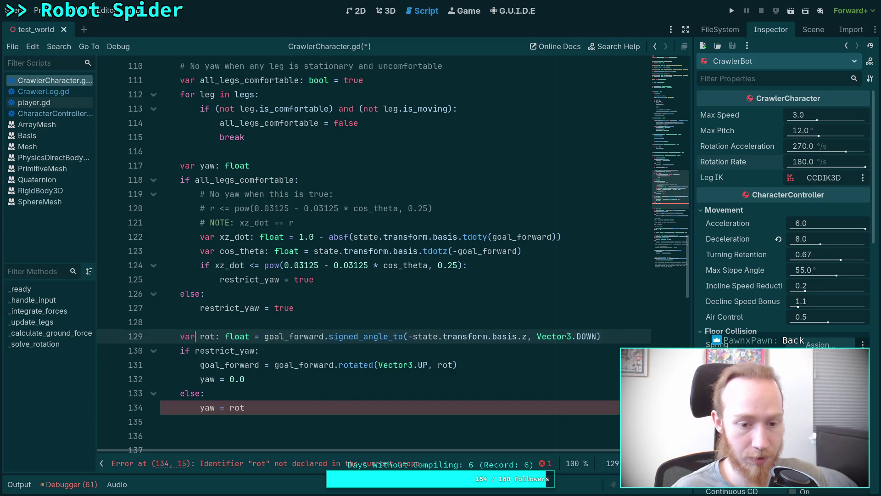
{"action": "left_click", "coordinate": [250, 416]}
{"action": "scroll", "coordinate": [295, 395], "scroll_direction": "down", "scroll_amount": 1}
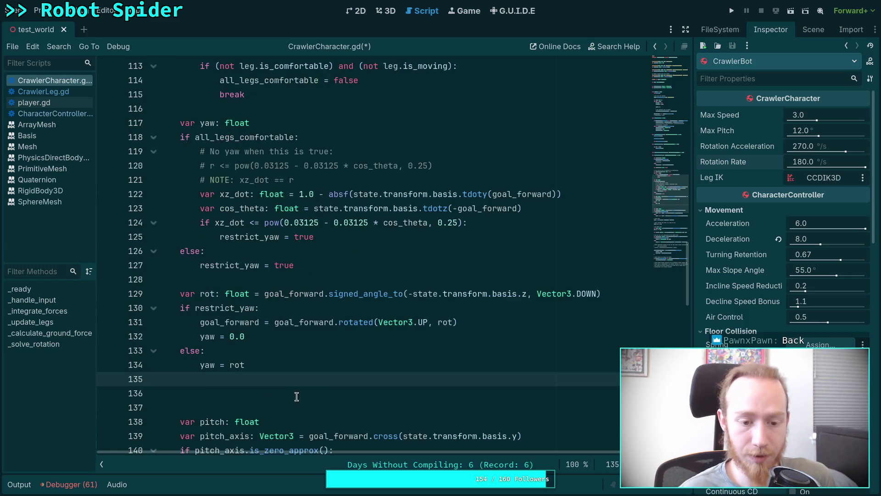
{"action": "key", "text": "BackSpace"}
{"action": "key", "text": "BackSpace"}
{"action": "key", "text": "BackSpace"}
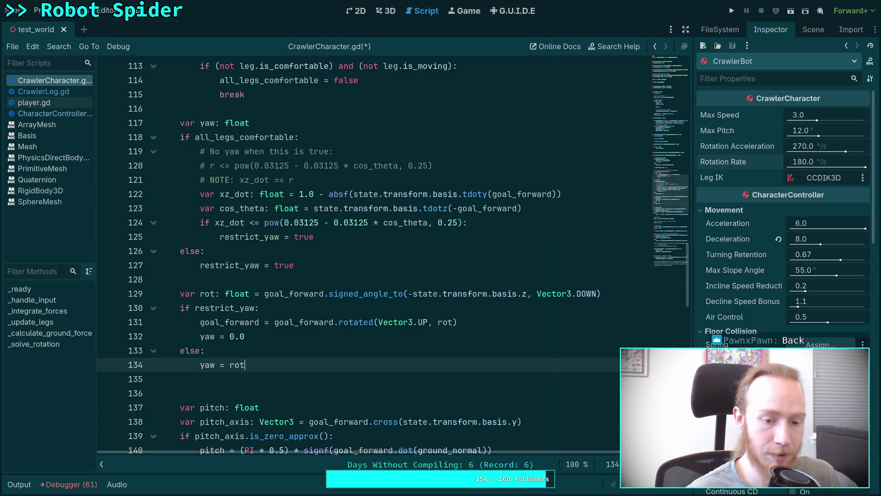
{"action": "scroll", "coordinate": [335, 365], "scroll_direction": "up", "scroll_amount": 1}
{"action": "double_click", "coordinate": [237, 406]}
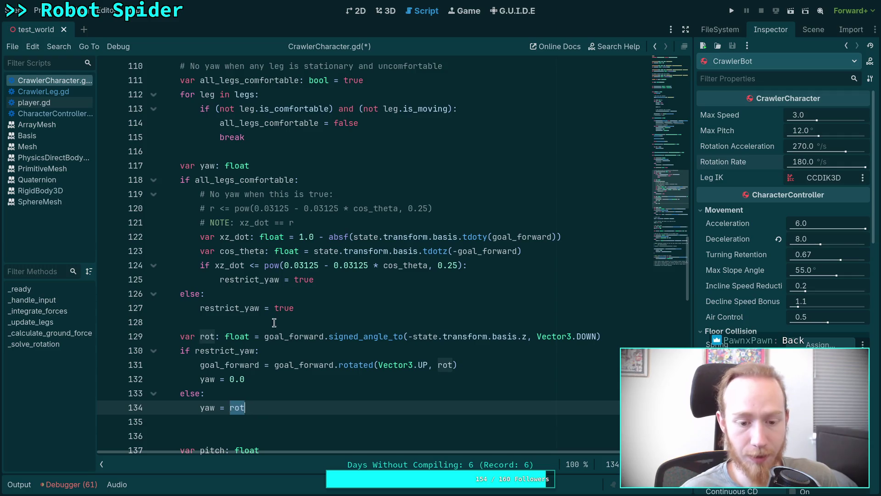
Highlight the xz_dot and cos_theta usages to review the yaw calculation
{"action": "double_click", "coordinate": [228, 237]}
{"action": "double_click", "coordinate": [233, 251]}
{"action": "scroll", "coordinate": [329, 268], "scroll_direction": "up", "scroll_amount": 1}
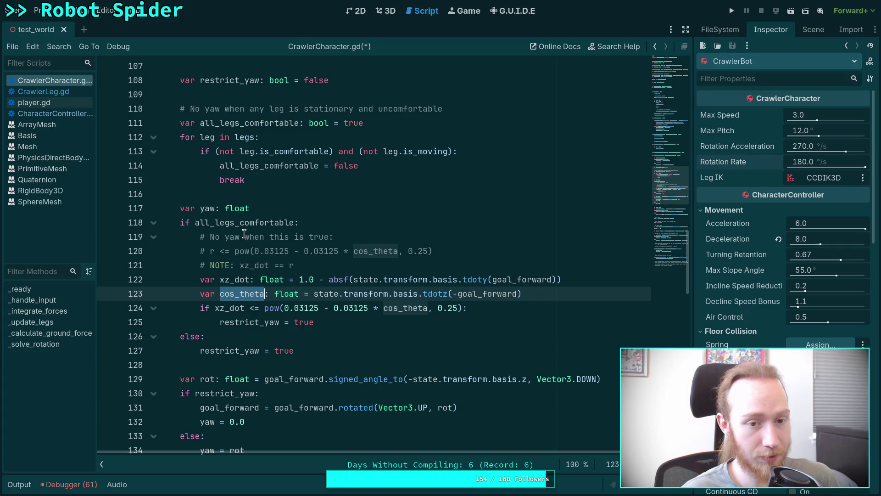
{"action": "scroll", "coordinate": [243, 233], "scroll_direction": "down", "scroll_amount": 3}
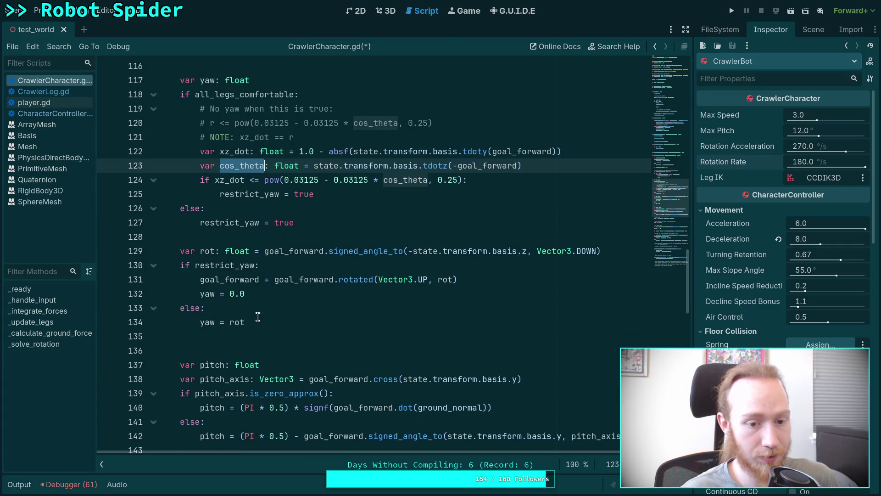
Add the comment '# Reduce for each leg off the ground' below 'yaw = rot'
{"action": "left_click", "coordinate": [302, 292]}
{"action": "left_click", "coordinate": [299, 328]}
{"action": "key", "text": "Return"}
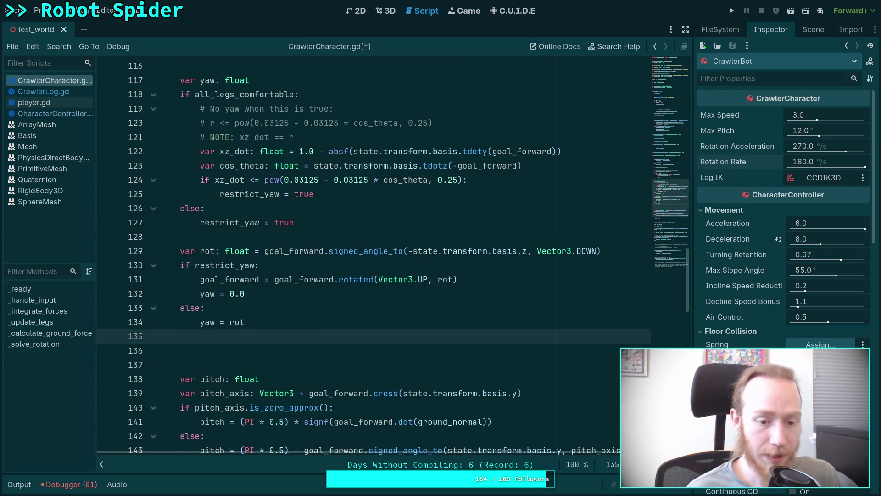
{"action": "key", "text": "Return"}
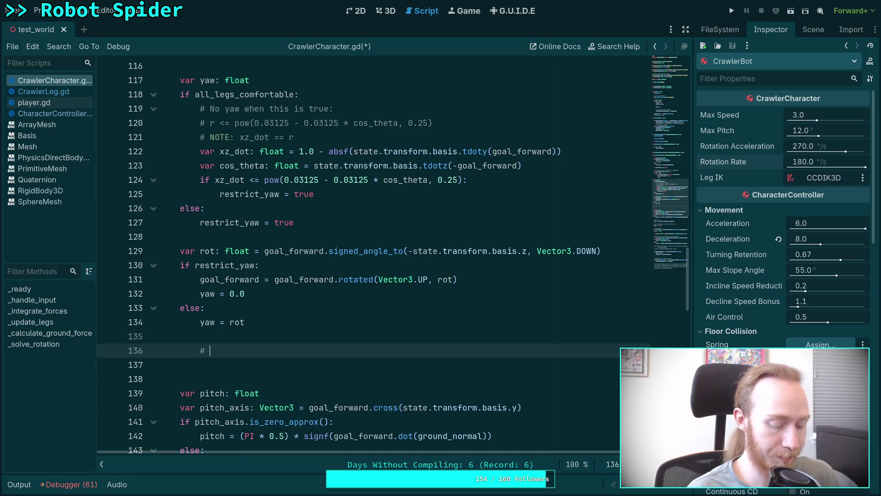
{"action": "type", "text": "Reduce for ea"}
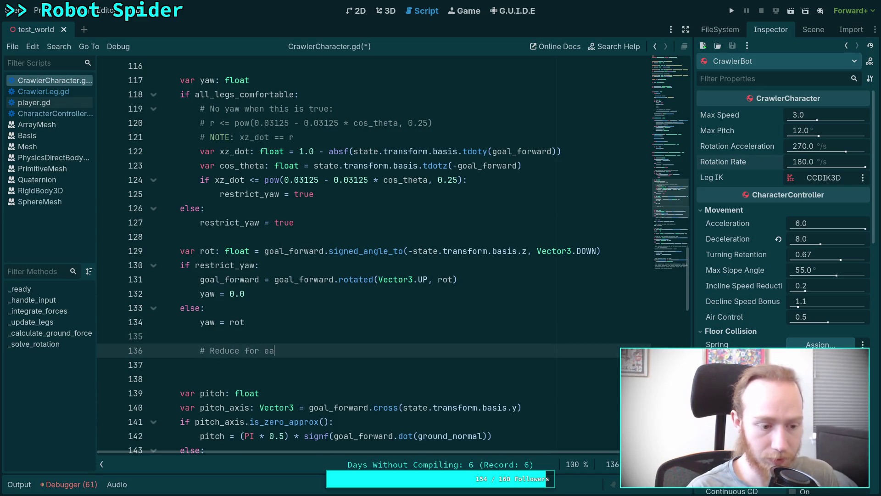
{"action": "type", "text": "ch leg ff"}
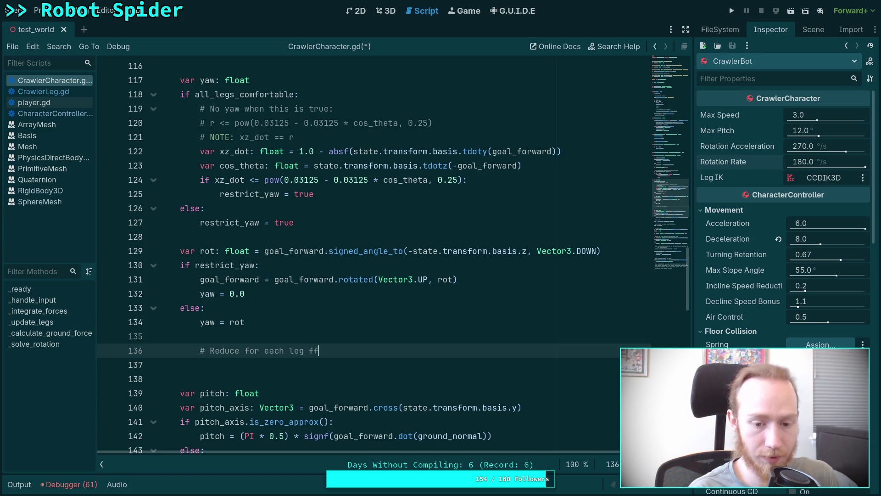
{"action": "key", "text": "BackSpace"}
{"action": "key", "text": "BackSpace"}
{"action": "type", "text": "off the ground"}
{"action": "key", "text": "Return"}
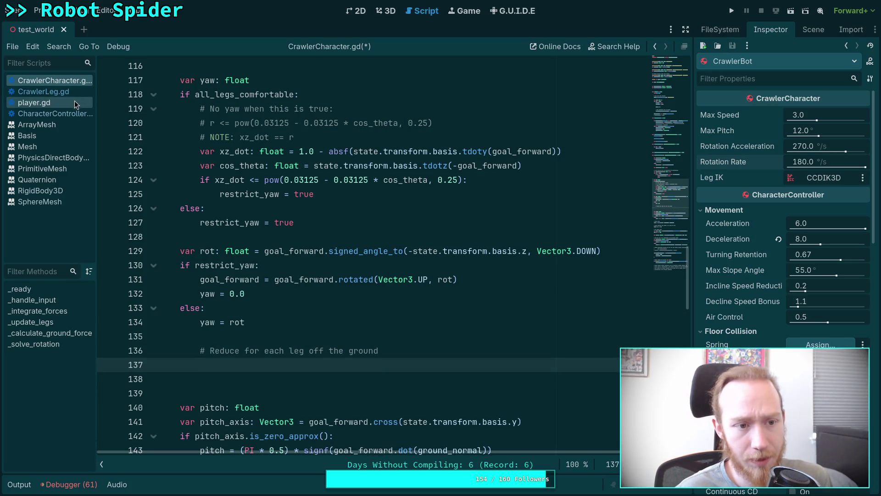
Check the reference Behaviour.kt code on GitHub, then return to the Godot script editor
{"action": "key", "text": "alt+Tab"}
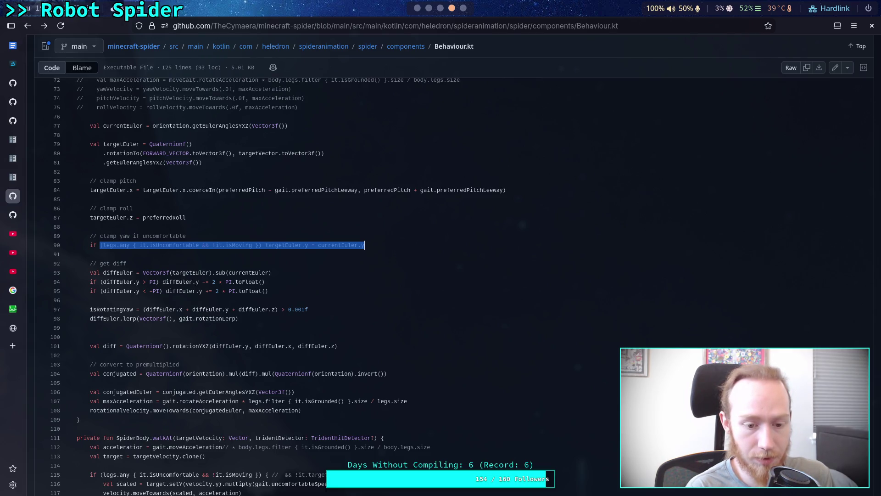
{"action": "key", "text": "super+2"}
{"action": "key", "text": "super+1"}
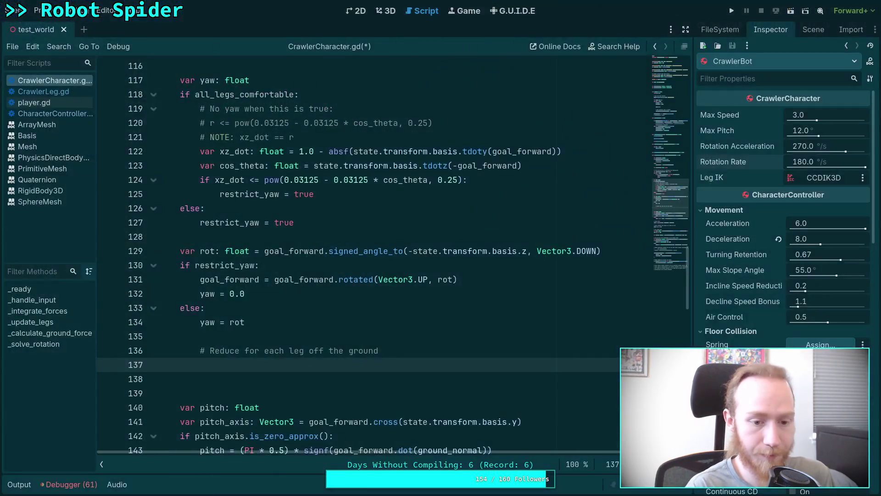
Delete the leftover leg comment and its blank lines
{"action": "scroll", "coordinate": [382, 270], "scroll_direction": "down", "scroll_amount": 6}
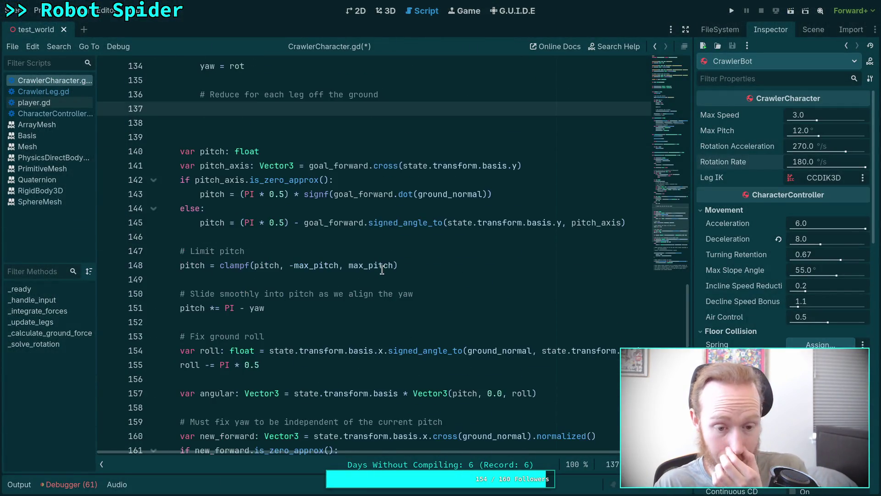
{"action": "scroll", "coordinate": [382, 270], "scroll_direction": "down", "scroll_amount": 2}
{"action": "scroll", "coordinate": [358, 257], "scroll_direction": "up", "scroll_amount": 5}
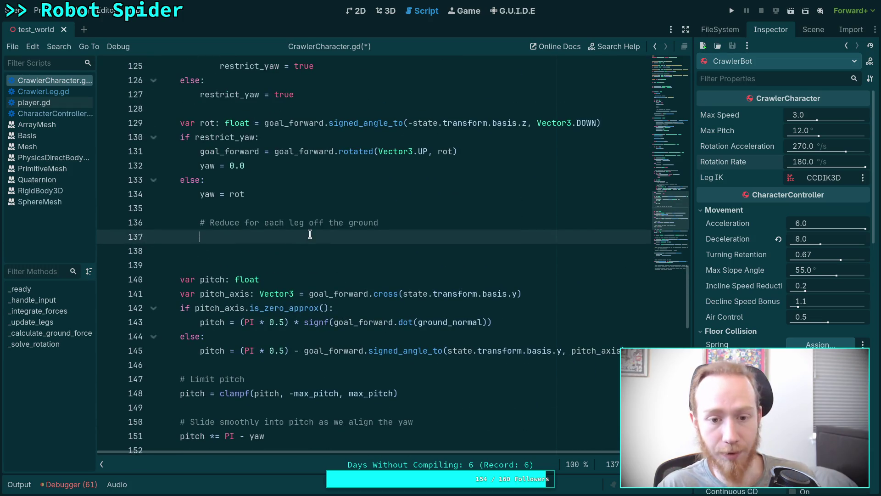
{"action": "left_click_drag", "start_coordinate": [307, 239], "coordinate": [328, 197]}
{"action": "key", "text": "Delete"}
{"action": "key", "text": "Delete"}
{"action": "key", "text": "Delete"}
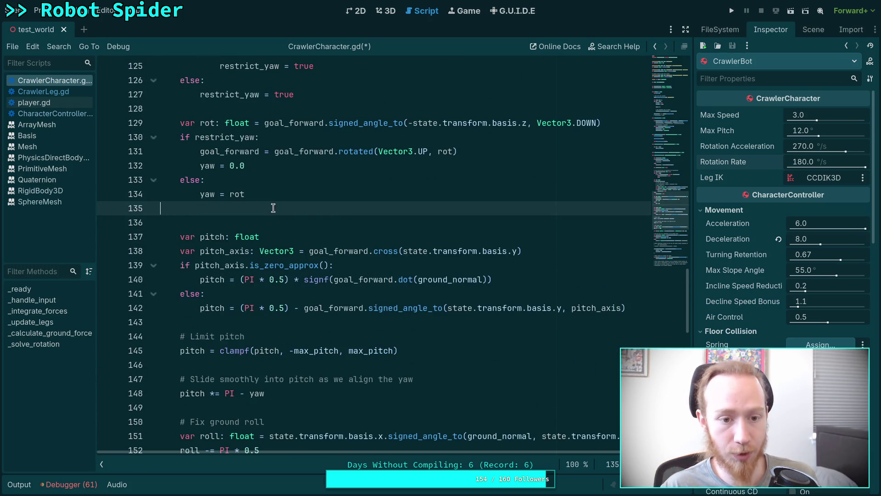
Add 'var leg_multiplier: float = 1.0' above the move_toward angular velocity statement
{"action": "scroll", "coordinate": [328, 233], "scroll_direction": "up", "scroll_amount": 3}
{"action": "scroll", "coordinate": [302, 266], "scroll_direction": "down", "scroll_amount": 3}
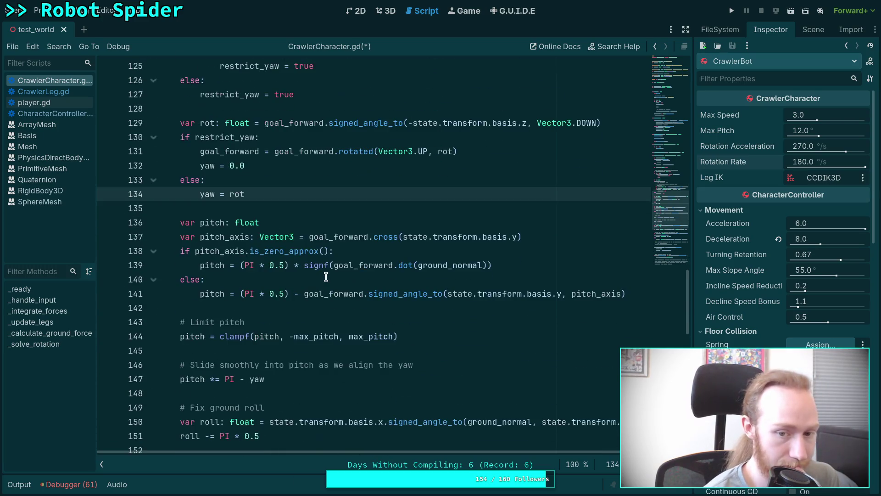
{"action": "double_click", "coordinate": [207, 193]}
{"action": "scroll", "coordinate": [321, 230], "scroll_direction": "down", "scroll_amount": 7}
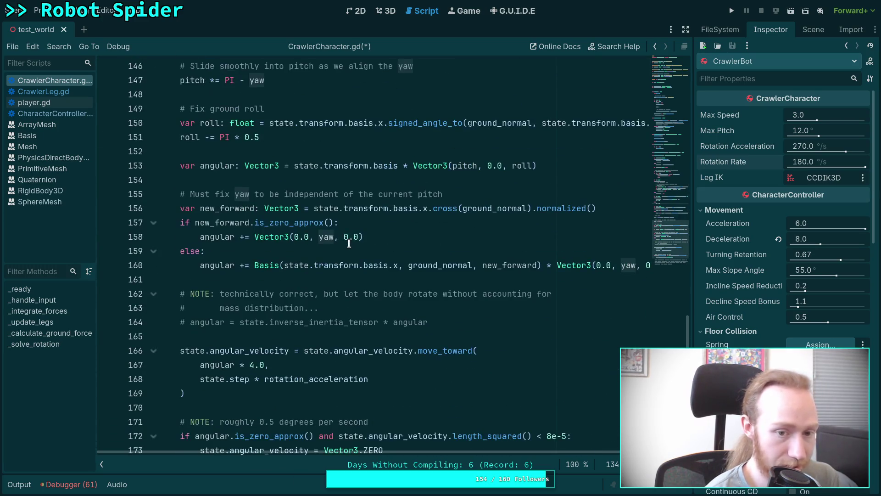
{"action": "scroll", "coordinate": [348, 243], "scroll_direction": "down", "scroll_amount": 2}
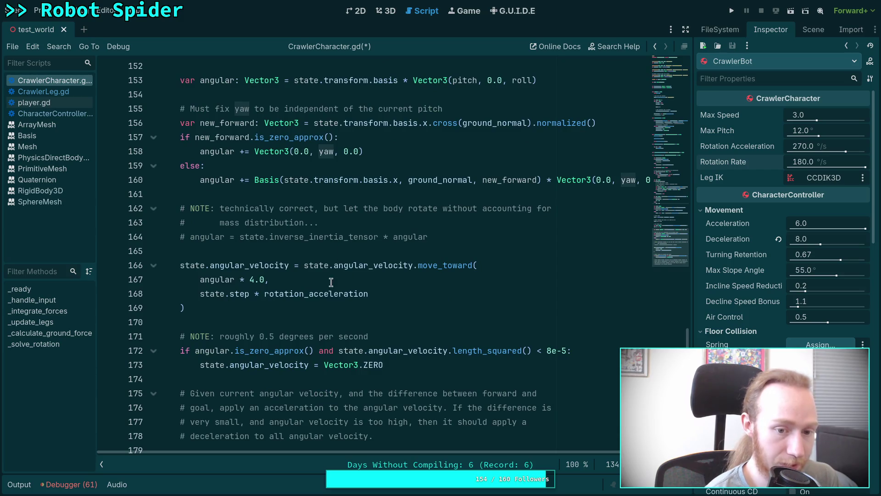
{"action": "left_click", "coordinate": [215, 279]}
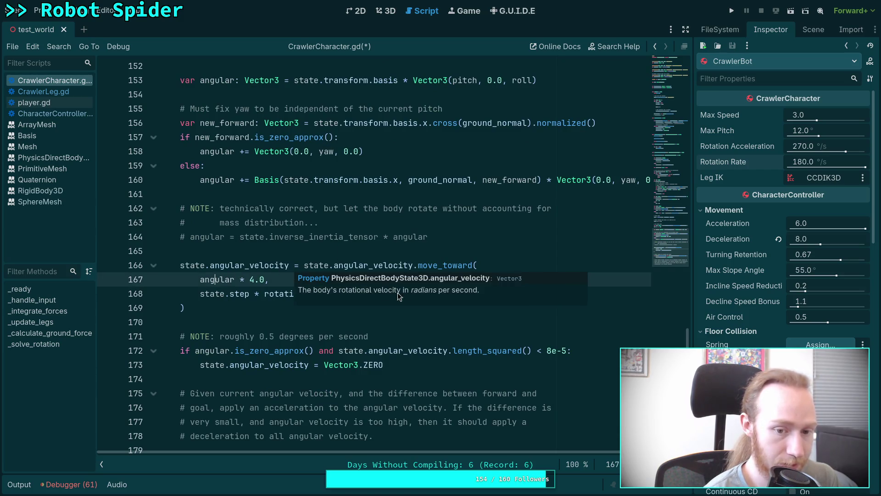
{"action": "left_click", "coordinate": [311, 306]}
{"action": "left_click", "coordinate": [431, 296]}
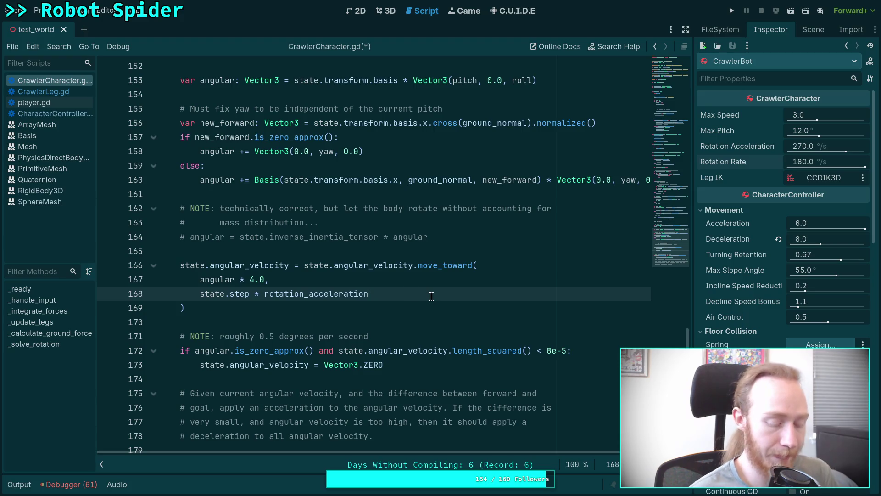
{"action": "key", "text": "Up"}
{"action": "key", "text": "Up"}
{"action": "key", "text": "ctrl+shift+Return"}
{"action": "type", "text": "var leg_multip"}
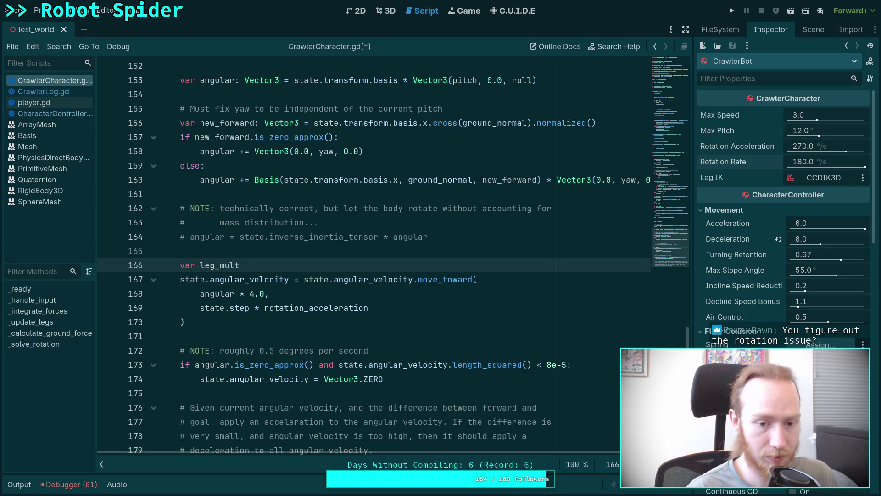
{"action": "type", "text": "lier:"}
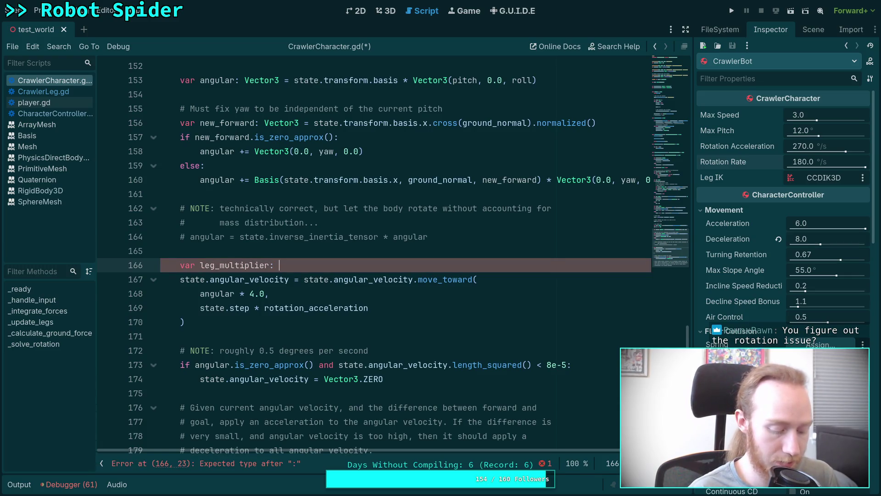
{"action": "type", "text": " float"}
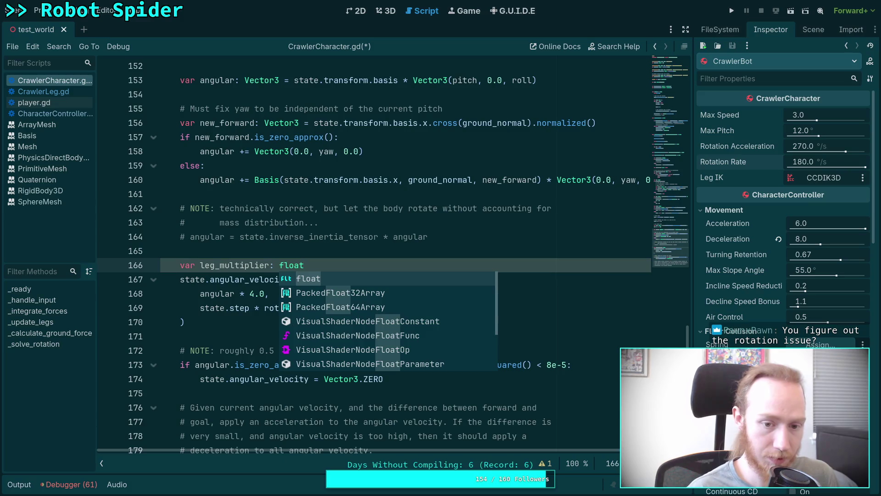
{"action": "type", "text": " = "}
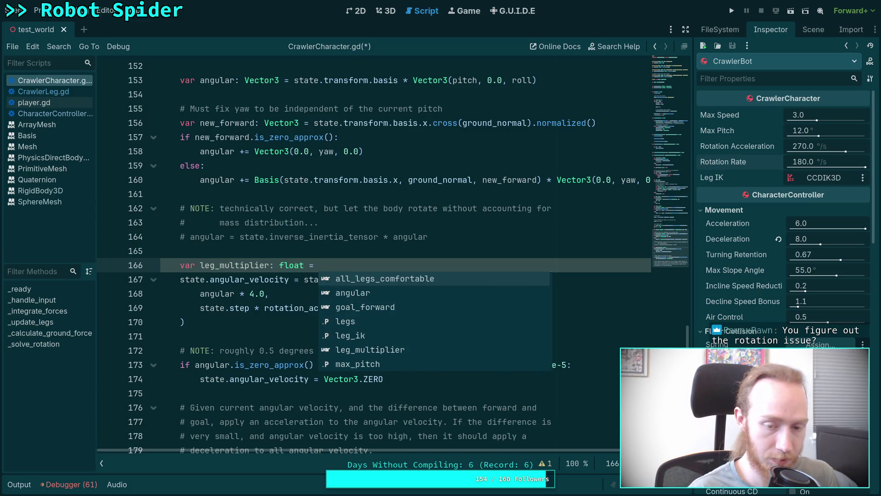
{"action": "type", "text": "1.0"}
{"action": "key", "text": "Return"}
{"action": "key", "text": "Return"}
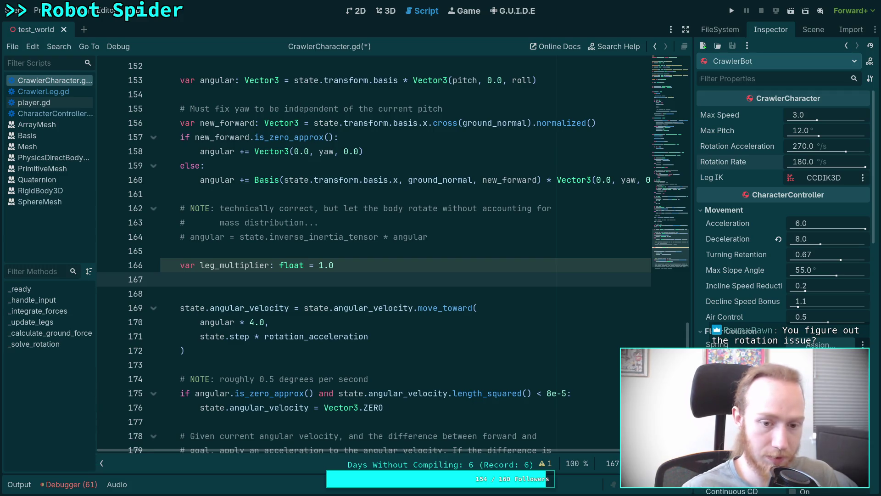
Append '* leg_multiplier' to the rotation_acceleration argument
{"action": "left_click", "coordinate": [430, 335]}
{"action": "type", "text": "* leg_m"}
{"action": "key", "text": "Return"}
{"action": "key", "text": "Up"}
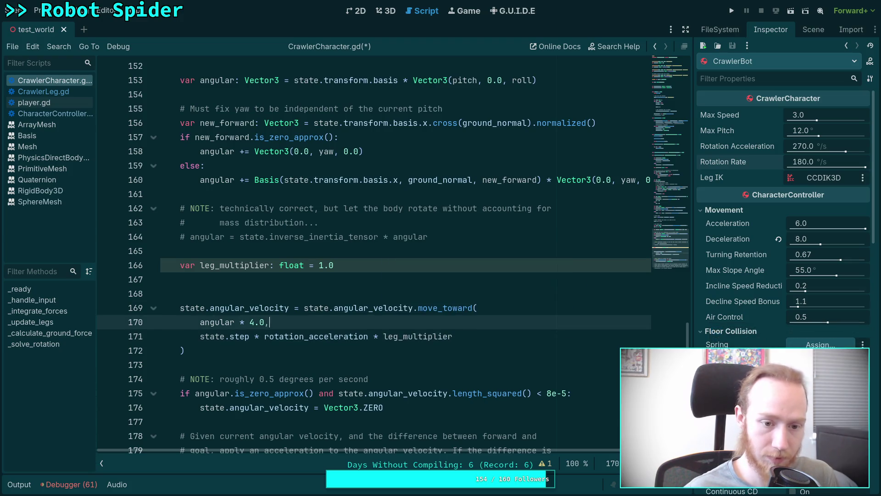
{"action": "key", "text": "Up"}
{"action": "key", "text": "Up"}
{"action": "key", "text": "Up"}
Discard a started for loop and leave an empty line above leg_multiplier
{"action": "type", "text": "for"}
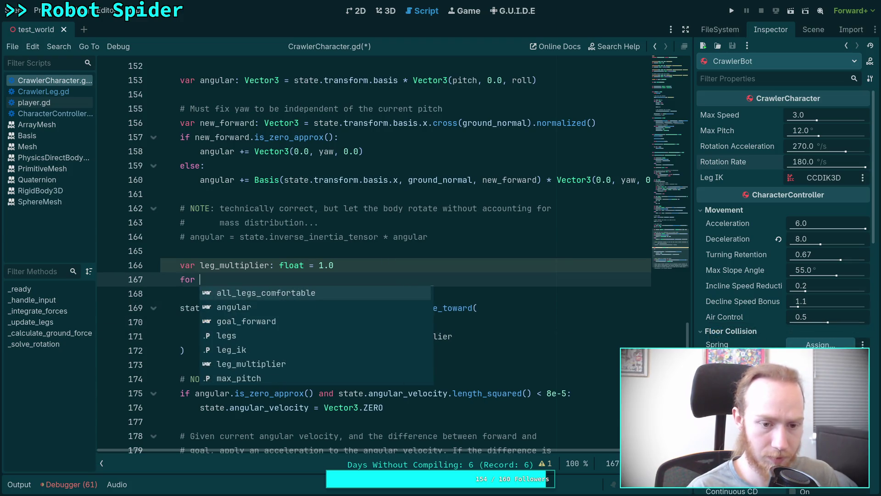
{"action": "key", "text": "BackSpace"}
{"action": "key", "text": "BackSpace"}
{"action": "key", "text": "BackSpace"}
{"action": "key", "text": "Up"}
{"action": "key", "text": "alt+Down"}
{"action": "key", "text": "Up"}
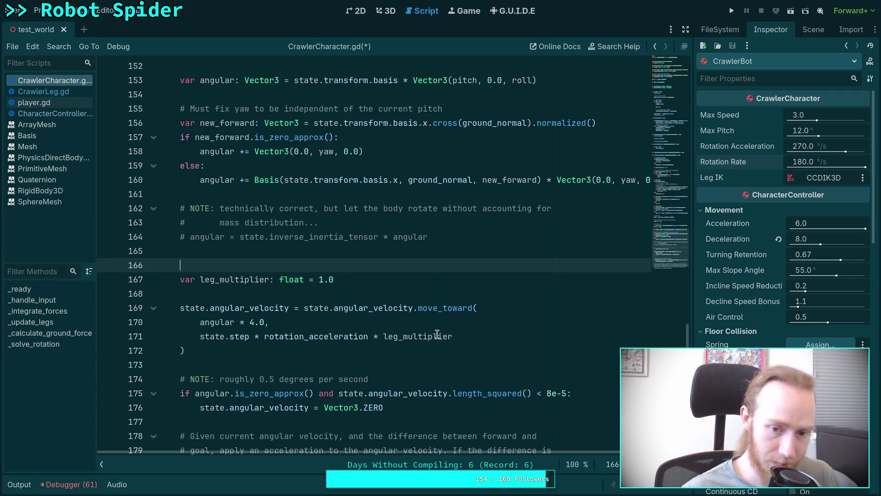
{"action": "key", "text": "Down"}
Replace the 1.0 default with 'count_grounded / legs.size()' and begin a 'for l' loop above
{"action": "double_click", "coordinate": [327, 279]}
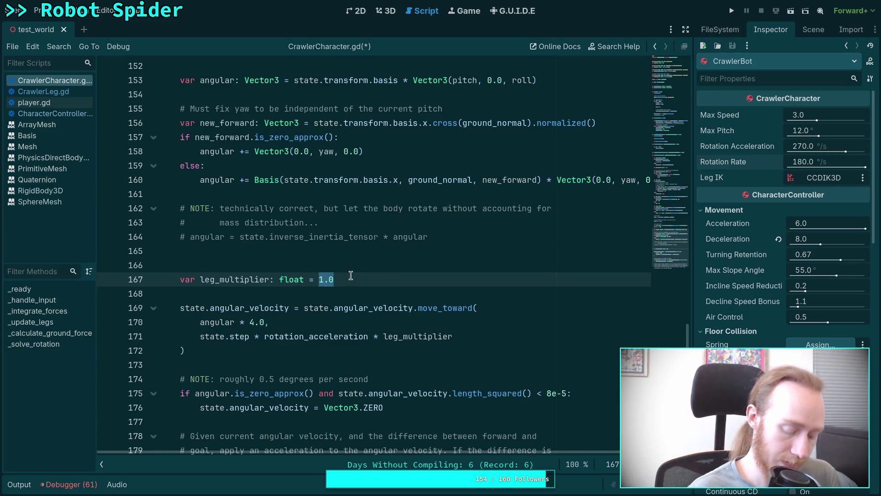
{"action": "type", "text": "grounded"}
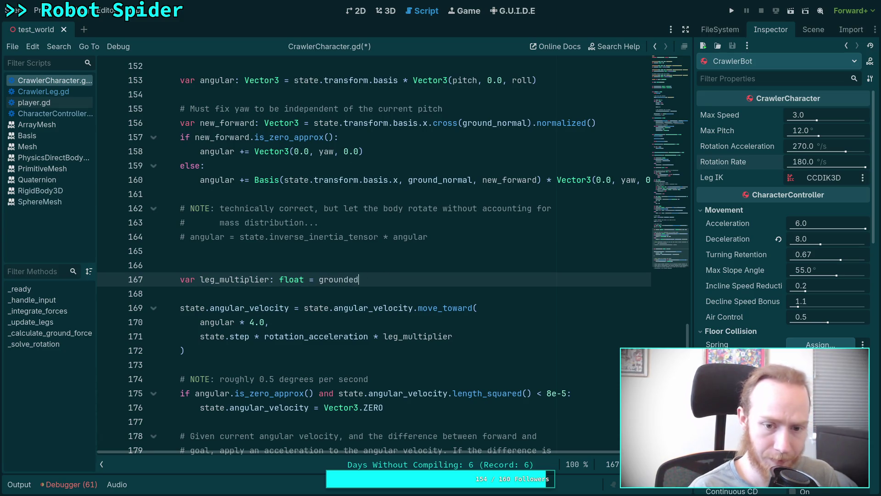
{"action": "key", "text": "BackSpace"}
{"action": "key", "text": "BackSpace"}
{"action": "key", "text": "BackSpace"}
{"action": "key", "text": "BackSpace"}
{"action": "key", "text": "BackSpace"}
{"action": "key", "text": "BackSpace"}
{"action": "key", "text": "BackSpace"}
{"action": "key", "text": "BackSpace"}
{"action": "type", "text": "coun"}
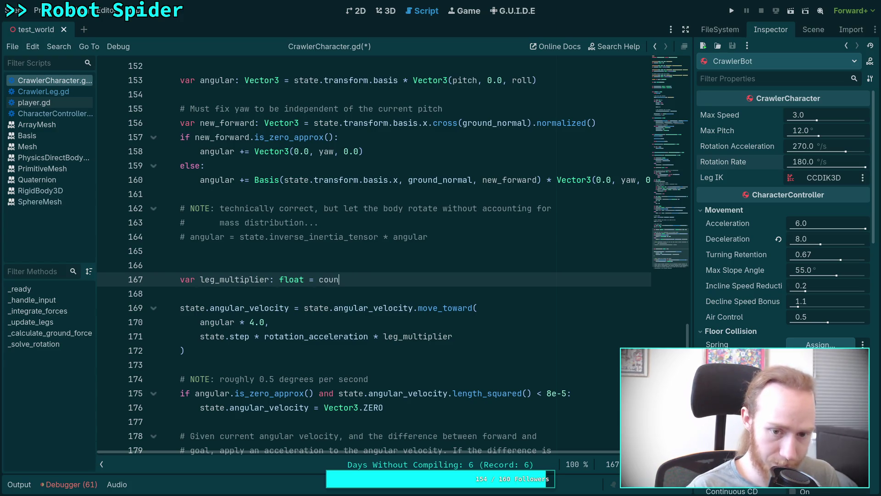
{"action": "type", "text": "t_grounded / "}
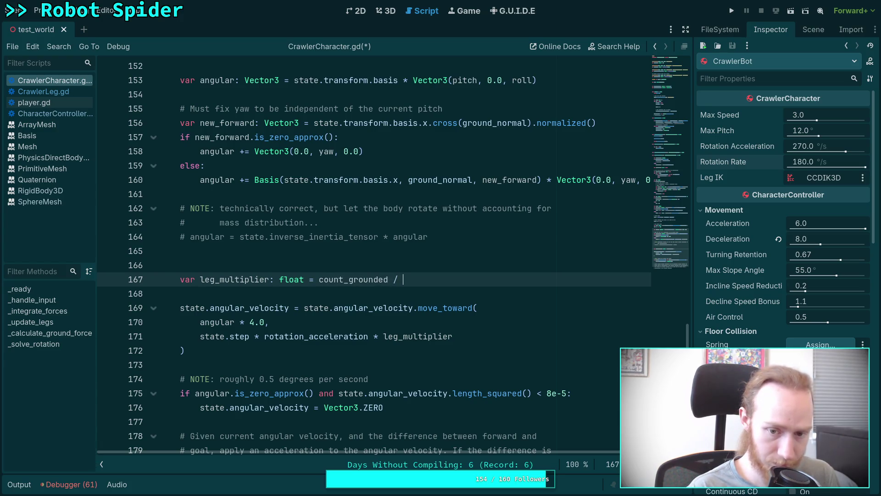
{"action": "type", "text": "legs.size"}
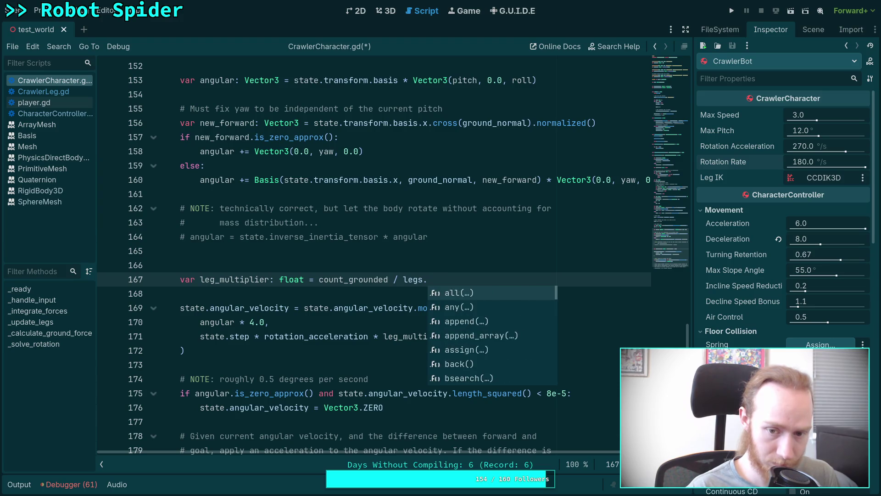
{"action": "key", "text": "Return"}
{"action": "key", "text": "Up"}
{"action": "type", "text": "fo"}
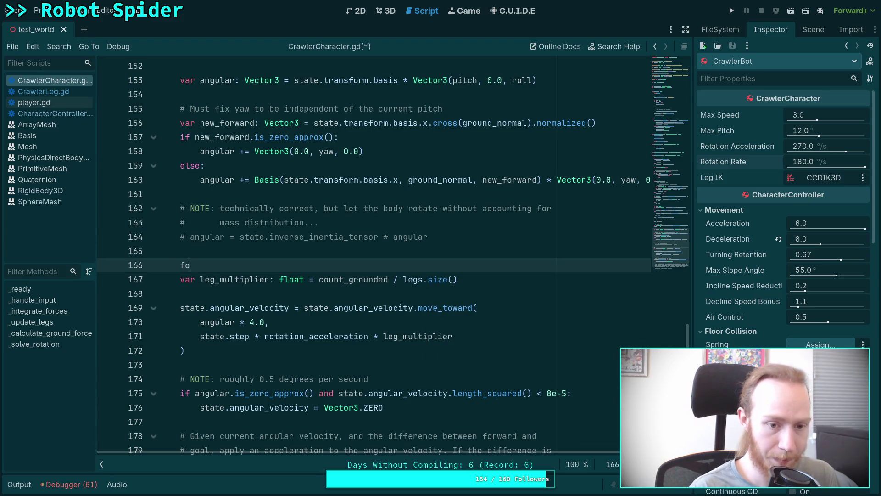
{"action": "type", "text": "r l"}
{"action": "scroll", "coordinate": [222, 351], "scroll_direction": "up", "scroll_amount": 3}
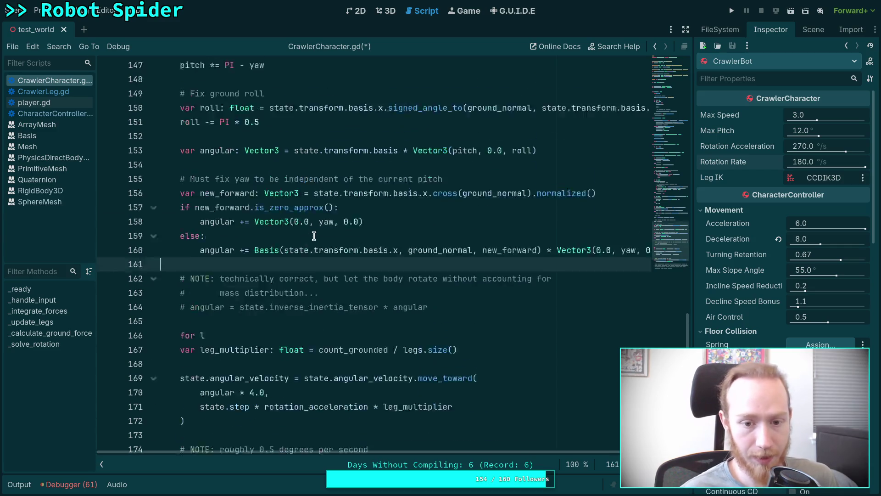
Delete the unfinished 'for l' line
{"action": "left_click", "coordinate": [222, 322]}
{"action": "left_click", "coordinate": [216, 393]}
{"action": "key", "text": "shift+Home"}
{"action": "key", "text": "BackSpace"}
{"action": "key", "text": "BackSpace"}
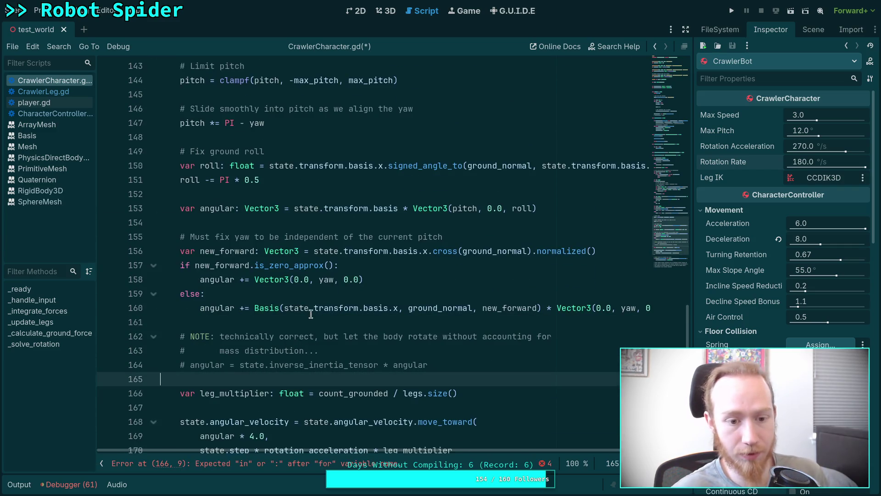
{"action": "scroll", "coordinate": [269, 261], "scroll_direction": "up", "scroll_amount": 6}
{"action": "scroll", "coordinate": [269, 261], "scroll_direction": "up", "scroll_amount": 9}
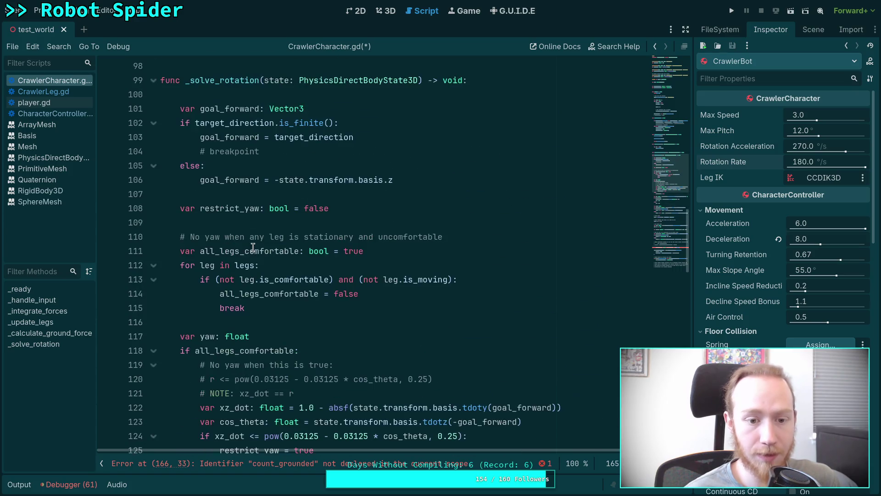
Replace the break in the legs loop with a branch that increments count_grounded
{"action": "left_click", "coordinate": [226, 308]}
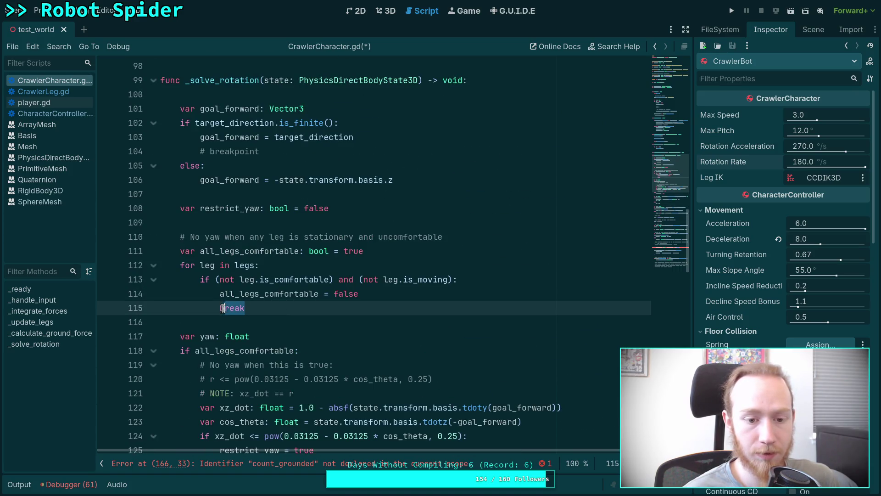
{"action": "key", "text": "shift+End"}
{"action": "key", "text": "BackSpace"}
{"action": "key", "text": "BackSpace"}
{"action": "type", "text": "lse:"}
{"action": "key", "text": "Return"}
{"action": "type", "text": "count_grounde"}
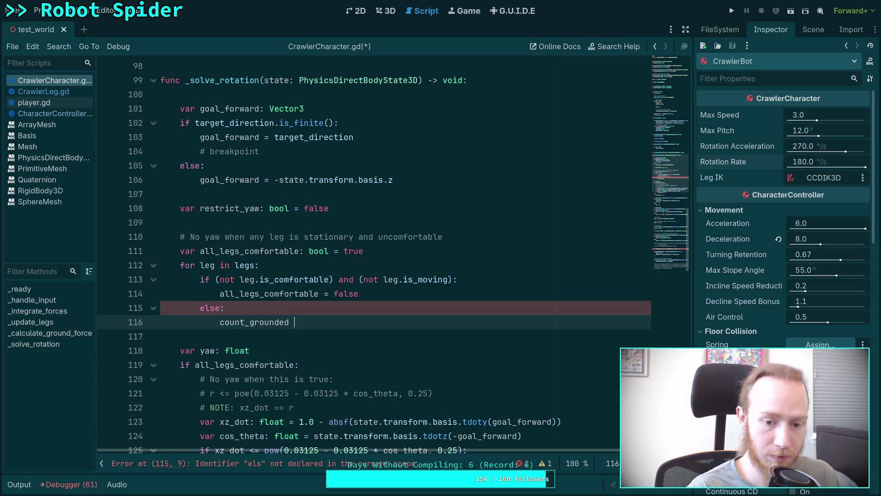
{"action": "left_click_drag", "start_coordinate": [220, 308], "coordinate": [211, 308]}
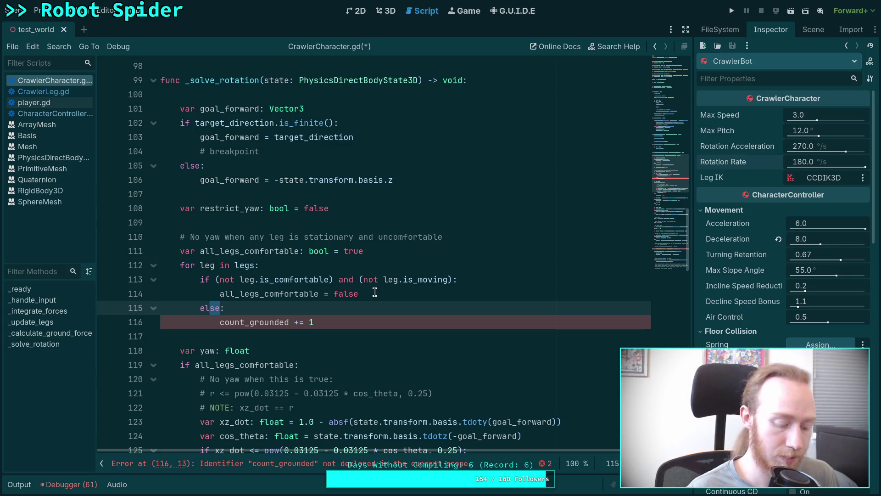
{"action": "type", "text": "if"}
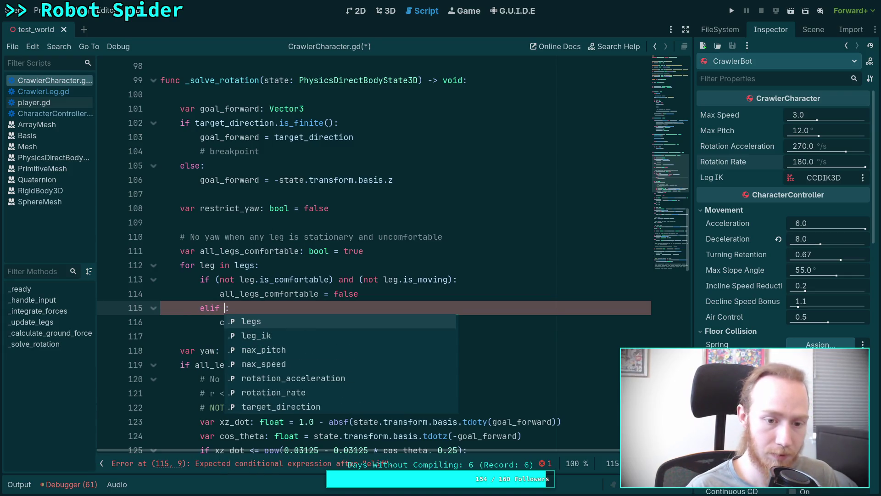
Declare 'var count_grounded: int = 0' below all_legs_comfortable
{"action": "left_click", "coordinate": [390, 248]}
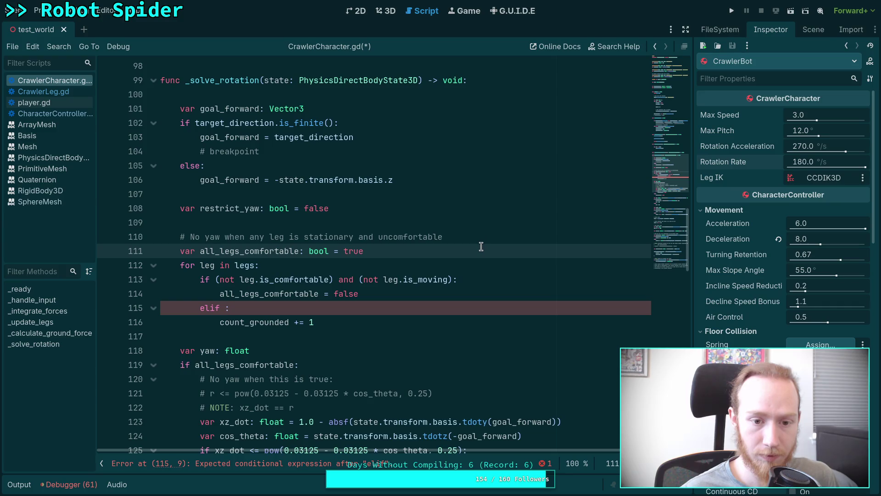
{"action": "key", "text": "Return"}
{"action": "type", "text": "var count_g"}
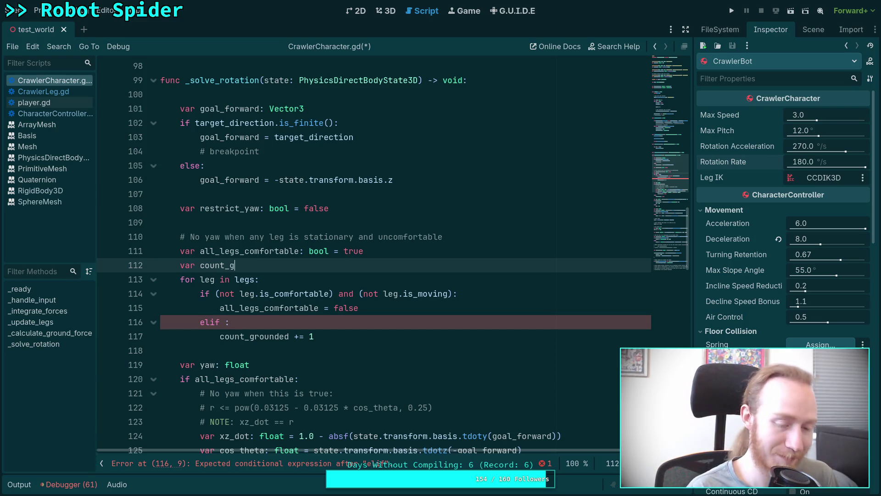
{"action": "type", "text": "rounded: "}
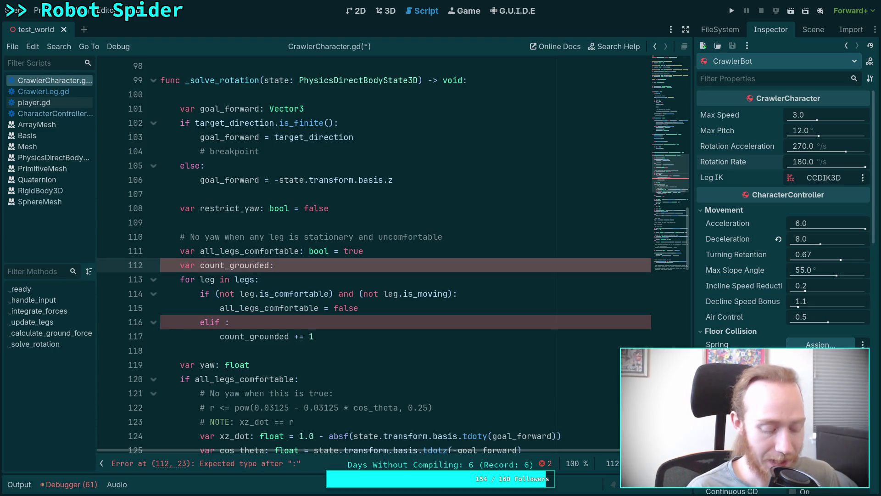
{"action": "type", "text": "int = 0"}
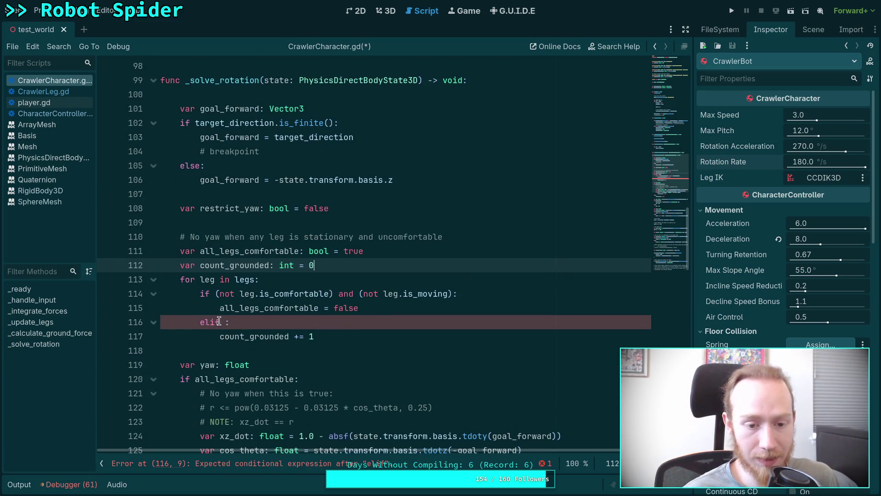
Turn the elif into a plain if and prefix line 114's condition with 'all_legs_comfortable and'
{"action": "left_click", "coordinate": [211, 324]}
{"action": "key", "text": "BackSpace"}
{"action": "key", "text": "BackSpace"}
{"action": "key", "text": "Return"}
{"action": "left_click", "coordinate": [210, 294]}
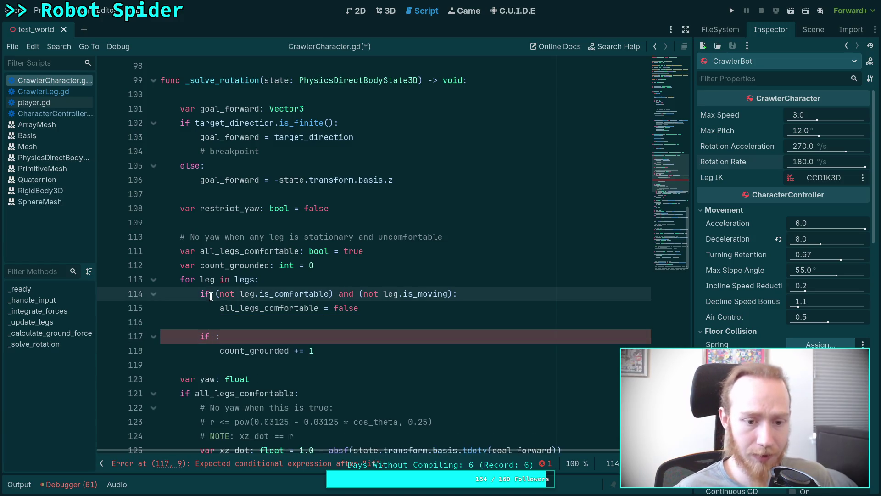
{"action": "type", "text": "all_"}
{"action": "key", "text": "Return"}
{"action": "type", "text": "and"}
Set the new if condition to 'leg.is_grounded and leg.is_comfortable'
{"action": "left_click", "coordinate": [216, 336]}
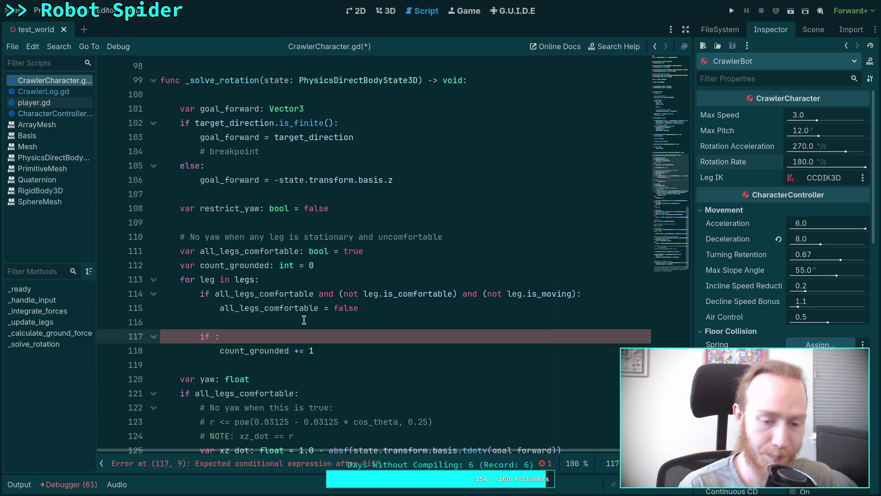
{"action": "type", "text": "leg.is"}
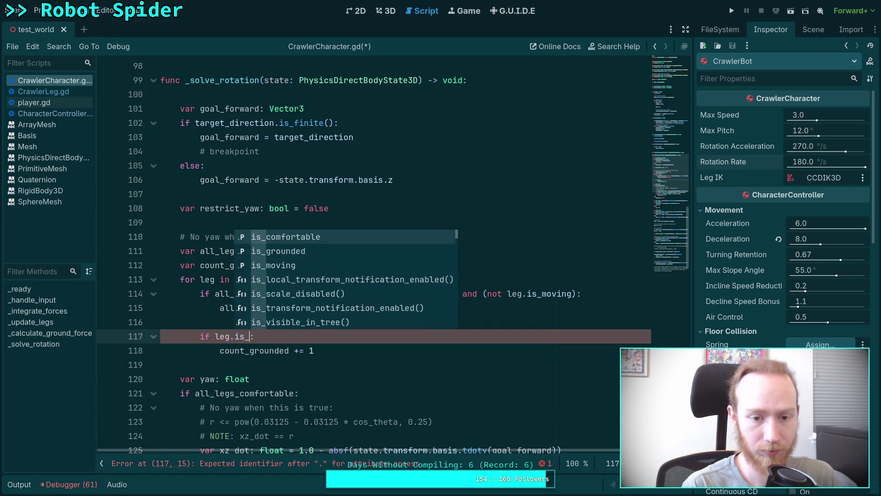
{"action": "type", "text": "_gr"}
{"action": "key", "text": "Return"}
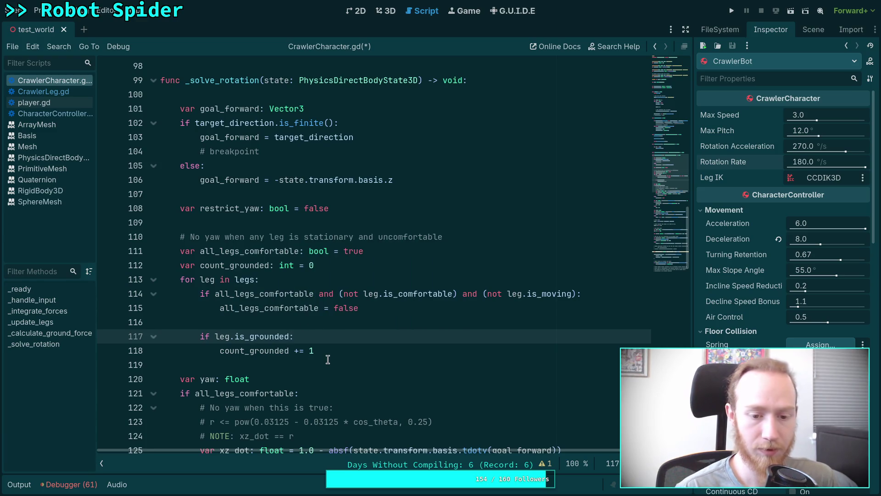
{"action": "left_click", "coordinate": [351, 353]}
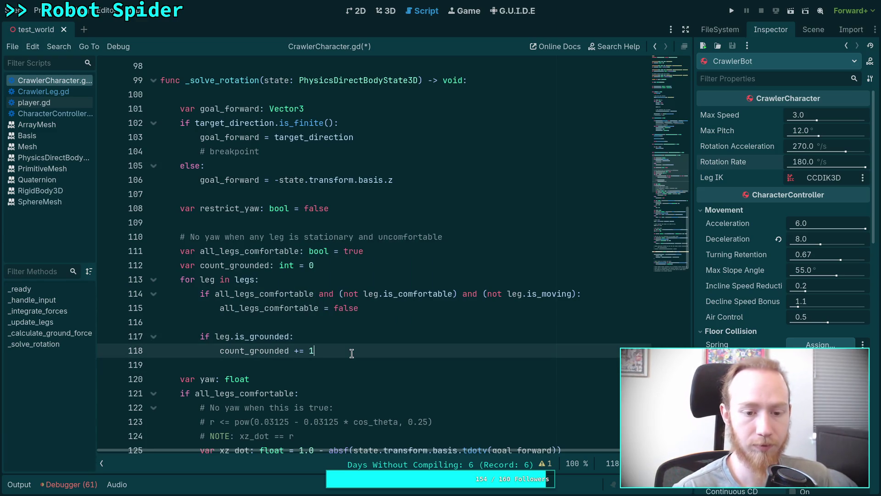
{"action": "left_click", "coordinate": [290, 335]}
{"action": "type", "text": "and l"}
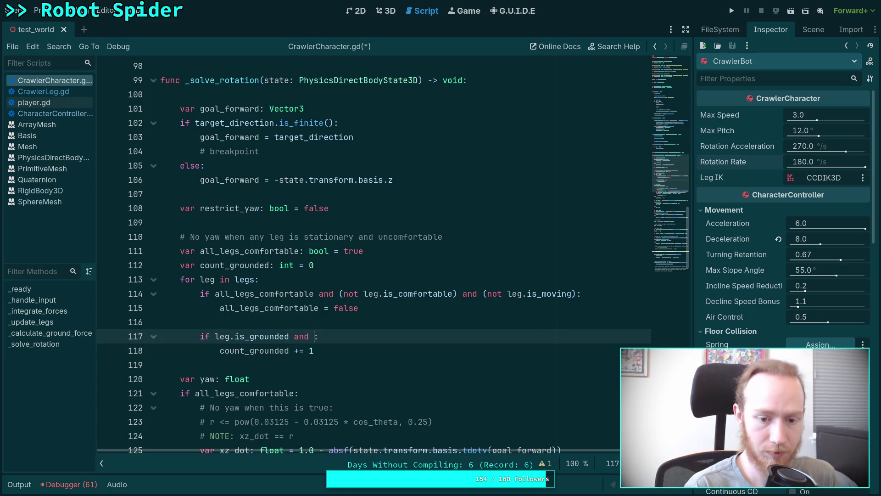
{"action": "type", "text": "eg.is"}
{"action": "key", "text": "Return"}
{"action": "key", "text": "Down"}
{"action": "key", "text": "Down"}
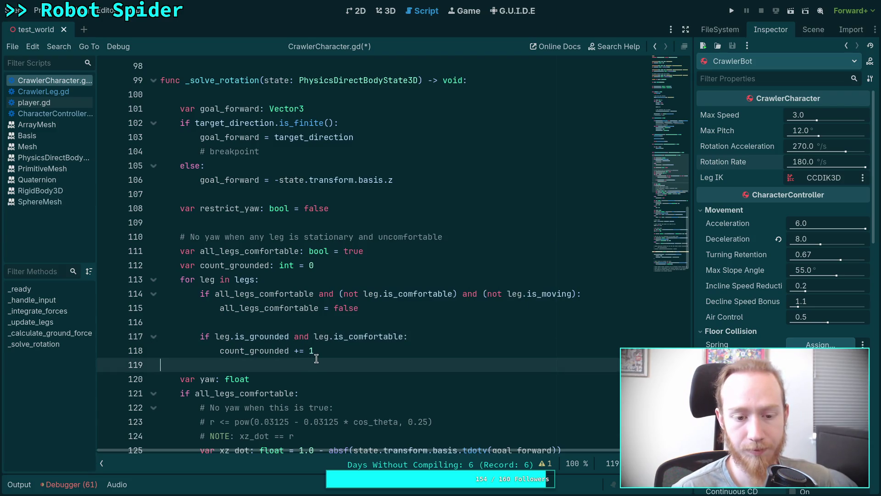
Review the count_grounded code, go to the leg_multiplier line 169, and save
{"action": "scroll", "coordinate": [305, 357], "scroll_direction": "down", "scroll_amount": 3}
{"action": "scroll", "coordinate": [312, 344], "scroll_direction": "down", "scroll_amount": 1}
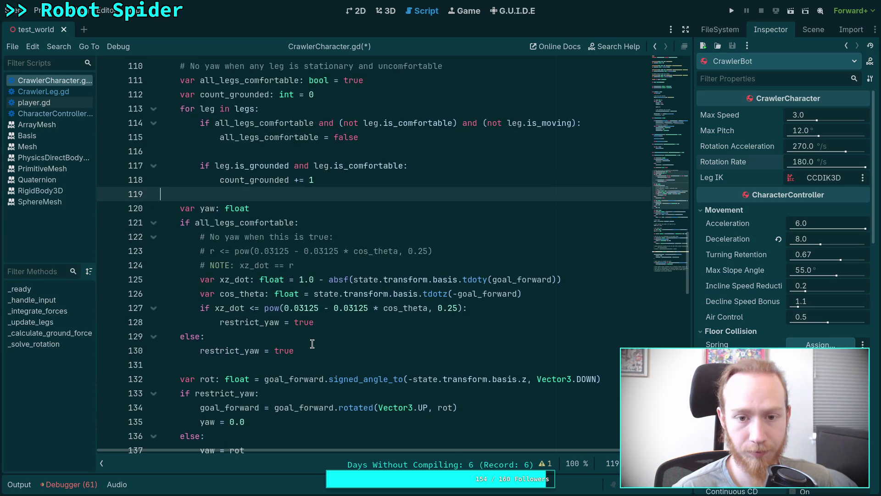
{"action": "scroll", "coordinate": [312, 344], "scroll_direction": "up", "scroll_amount": 2}
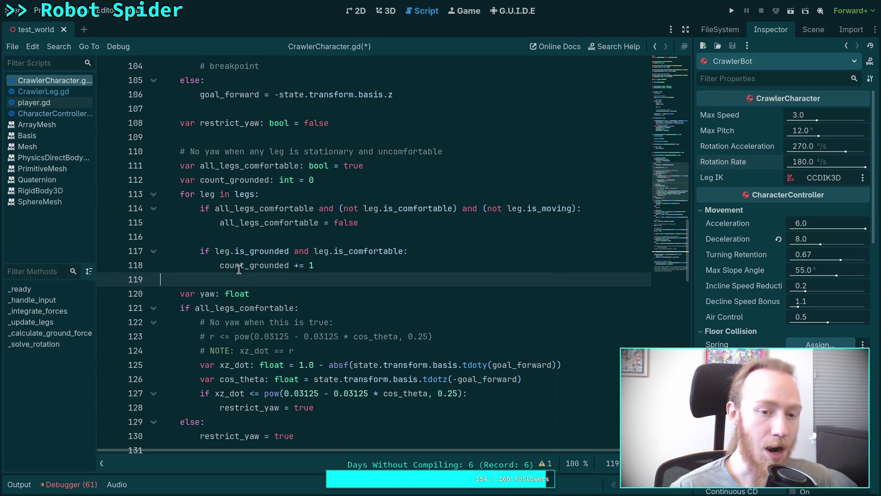
{"action": "left_click", "coordinate": [204, 236]}
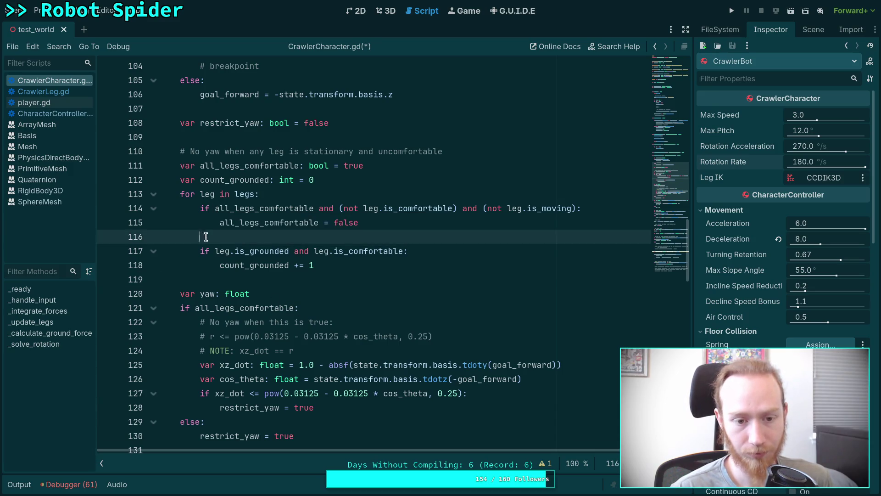
{"action": "left_click", "coordinate": [341, 266]}
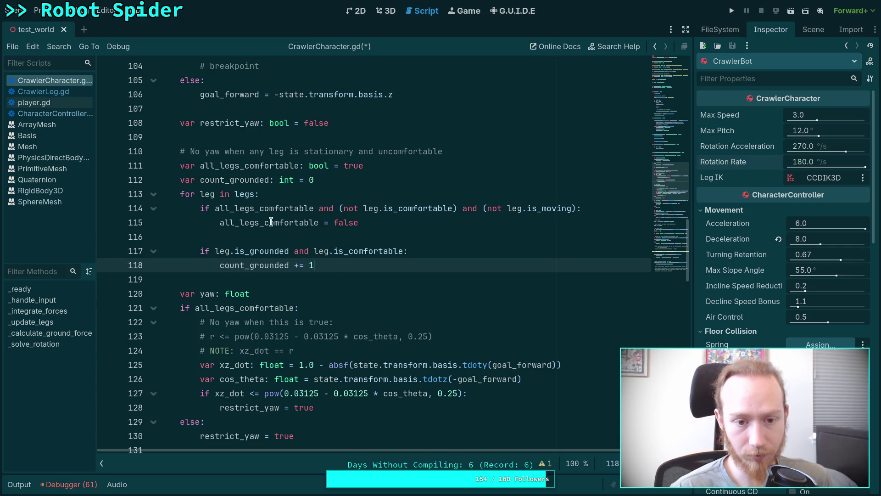
{"action": "scroll", "coordinate": [400, 257], "scroll_direction": "down", "scroll_amount": 1}
{"action": "scroll", "coordinate": [398, 255], "scroll_direction": "up", "scroll_amount": 1}
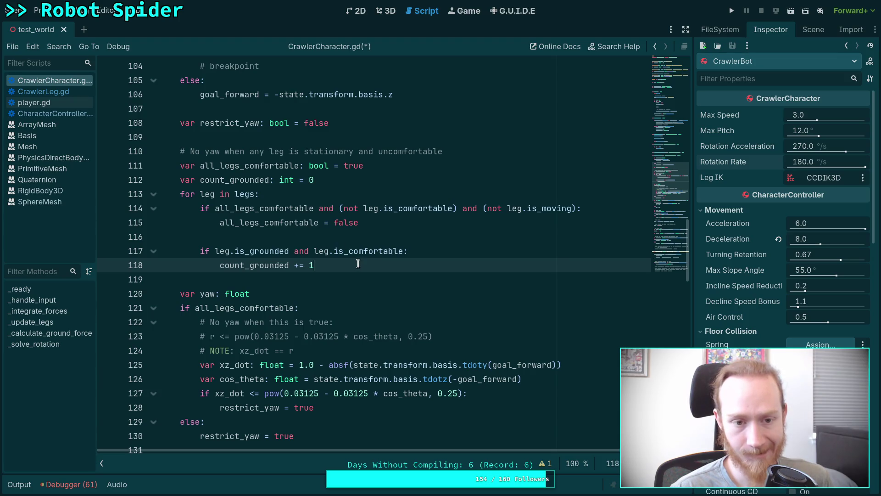
{"action": "scroll", "coordinate": [351, 250], "scroll_direction": "down", "scroll_amount": 3}
{"action": "scroll", "coordinate": [351, 250], "scroll_direction": "down", "scroll_amount": 15}
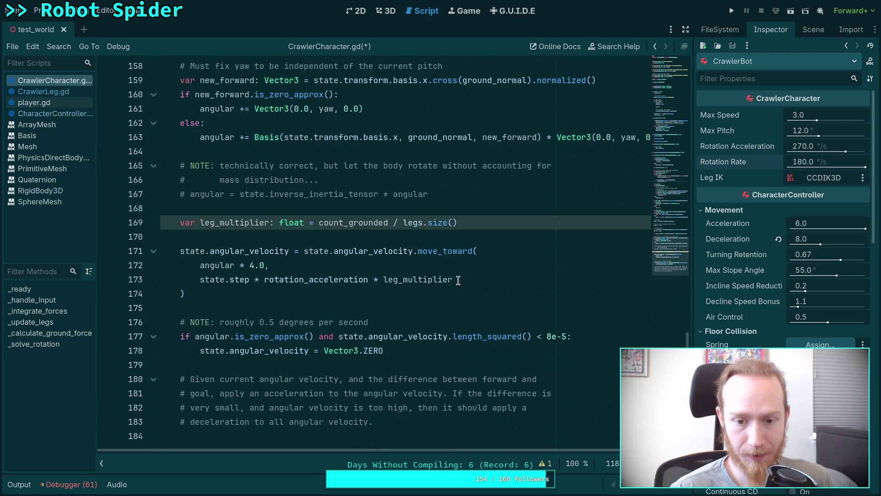
{"action": "left_click", "coordinate": [256, 223]}
{"action": "key", "text": "ctrl+s"}
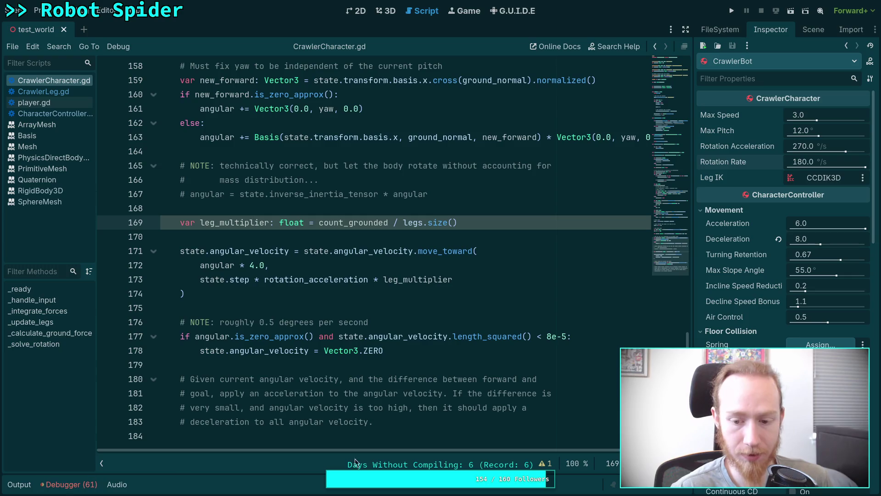
Wrap count_grounded in float() to clear the integer-division warning, save, and run the project
{"action": "left_click", "coordinate": [543, 463]}
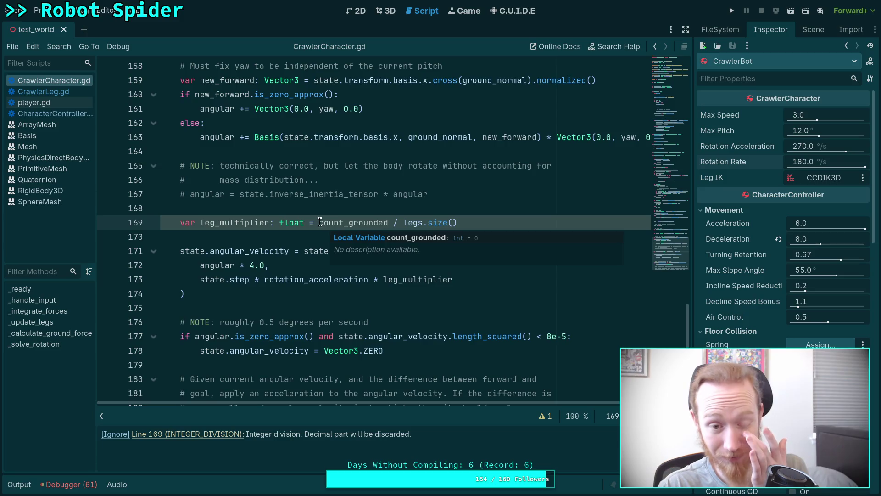
{"action": "type", "text": "float"}
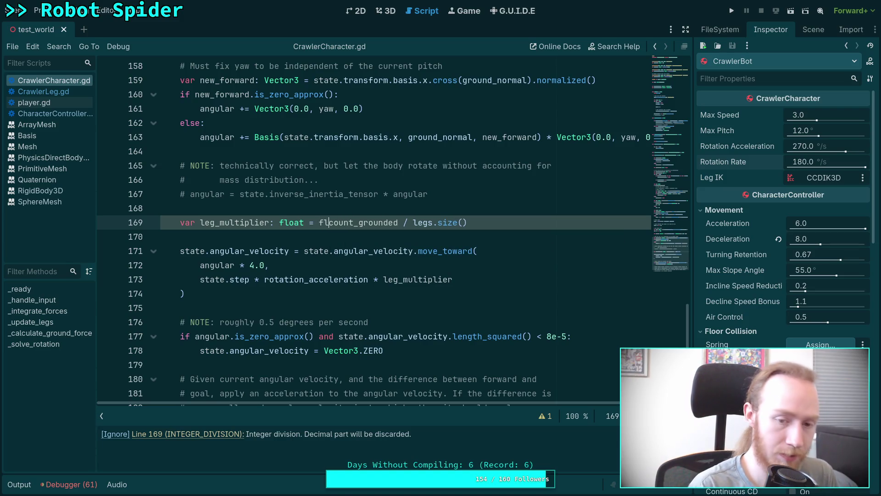
{"action": "type", "text": "("}
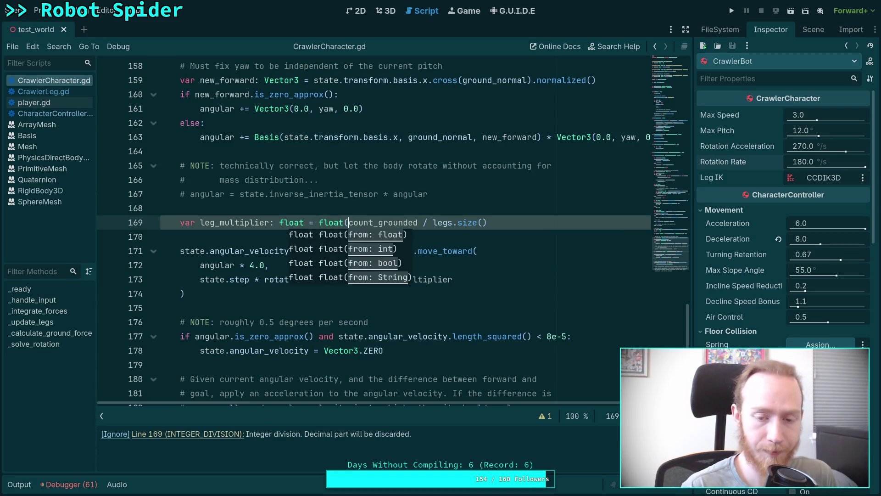
{"action": "type", "text": ")"}
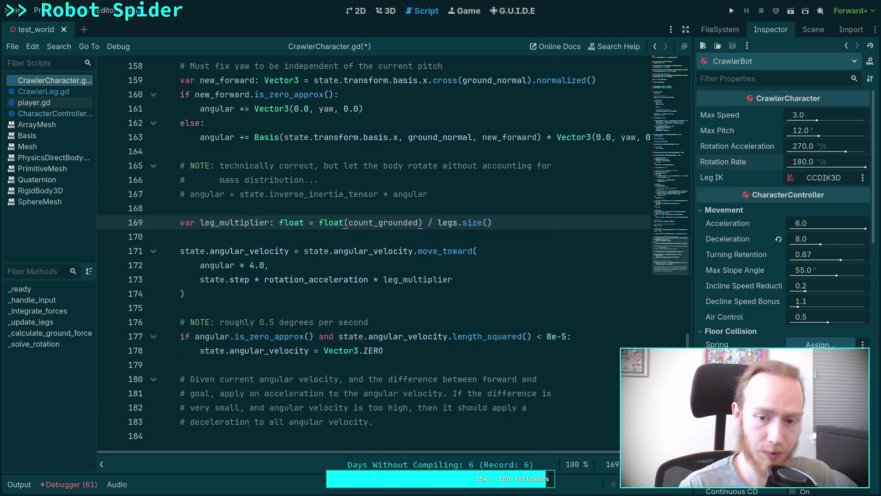
{"action": "key", "text": "ctrl+s"}
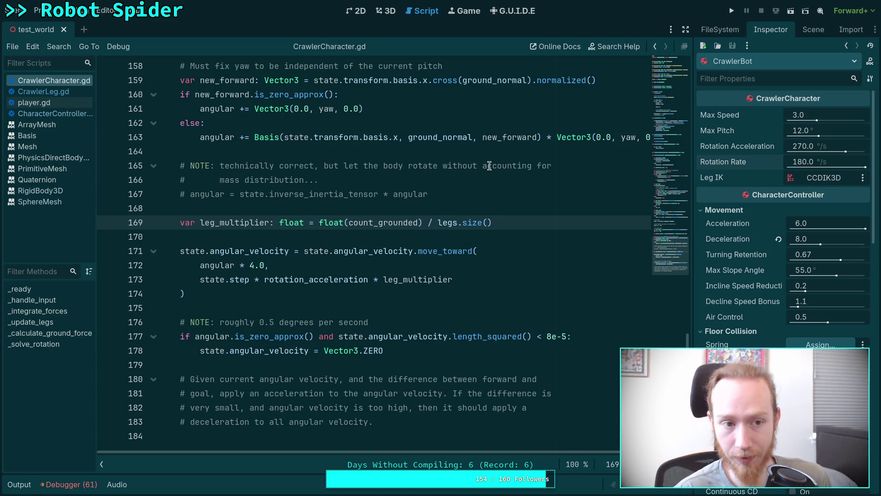
{"action": "left_click", "coordinate": [731, 12]}
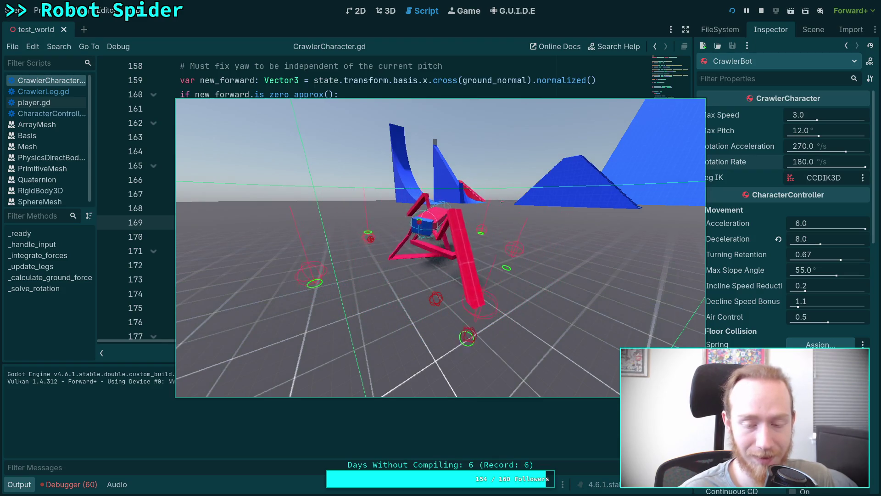
{"action": "left_click", "coordinate": [761, 10]}
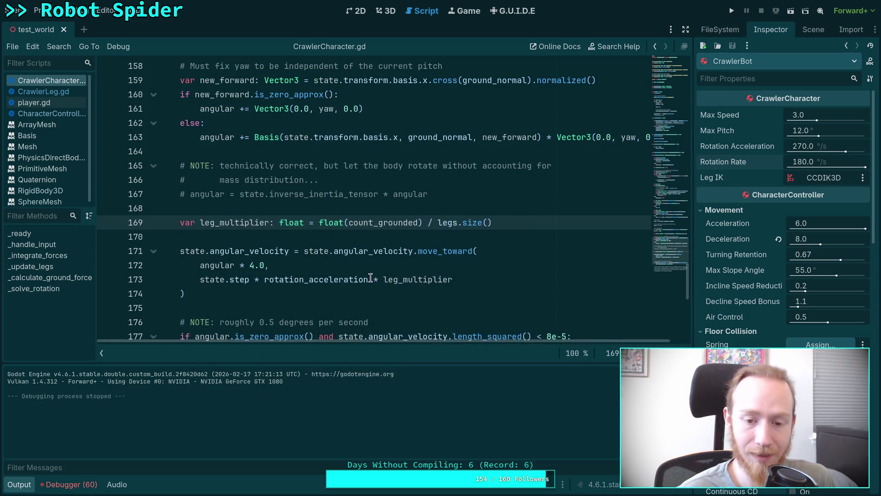
{"action": "left_click_drag", "start_coordinate": [374, 279], "coordinate": [494, 275]}
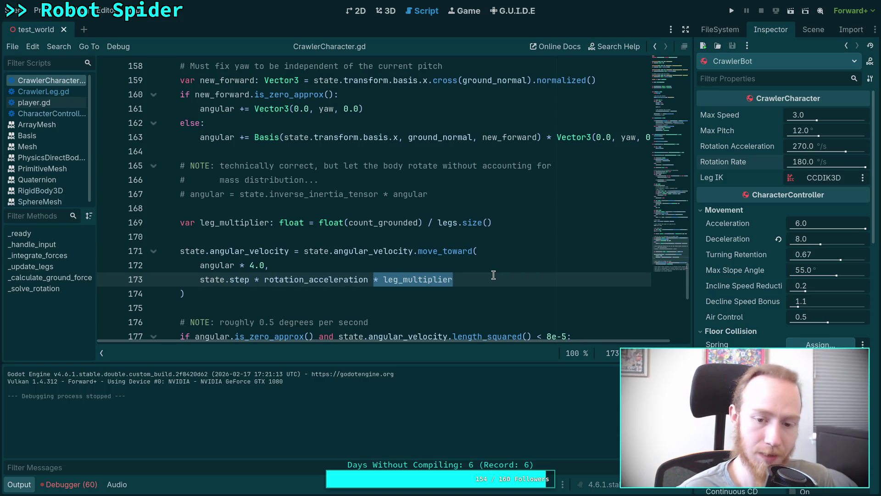
{"action": "key", "text": "super+4"}
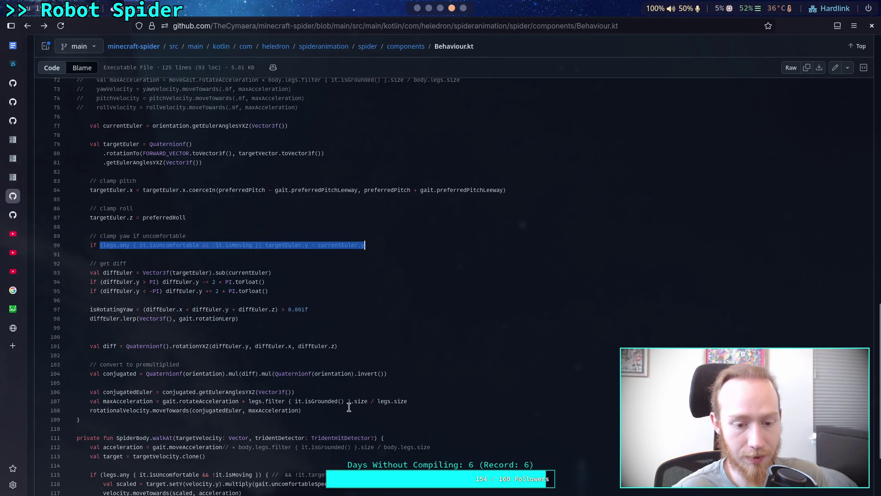
{"action": "key", "text": "super+Left"}
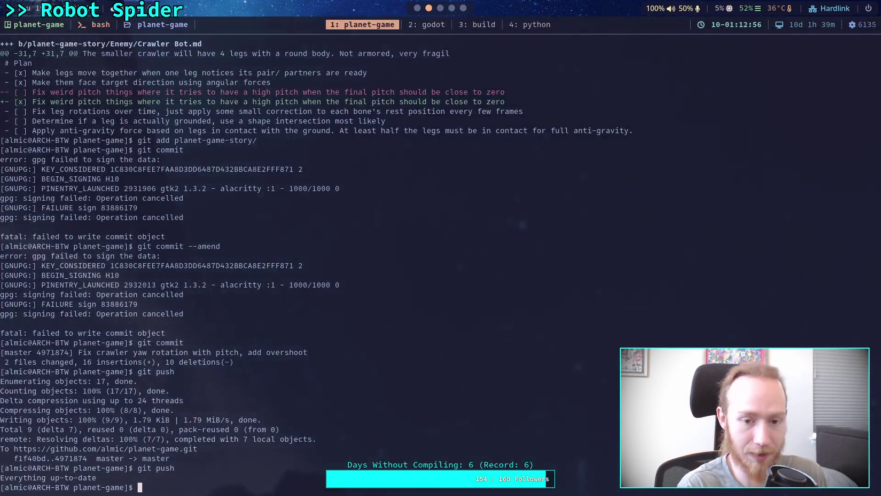
{"action": "key", "text": "super+Left"}
{"action": "left_click", "coordinate": [19, 484]}
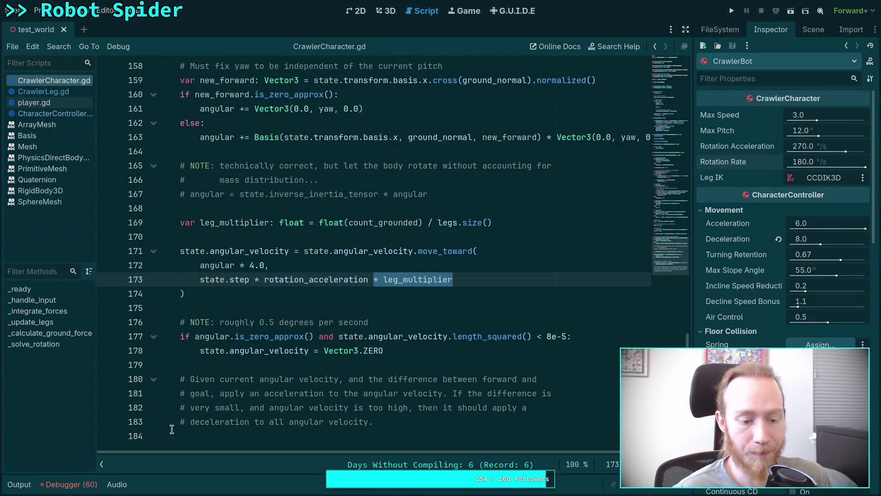
Open the big_crawler_bot scene in the 3D view and orbit to a low side view
{"action": "left_click", "coordinate": [250, 312]}
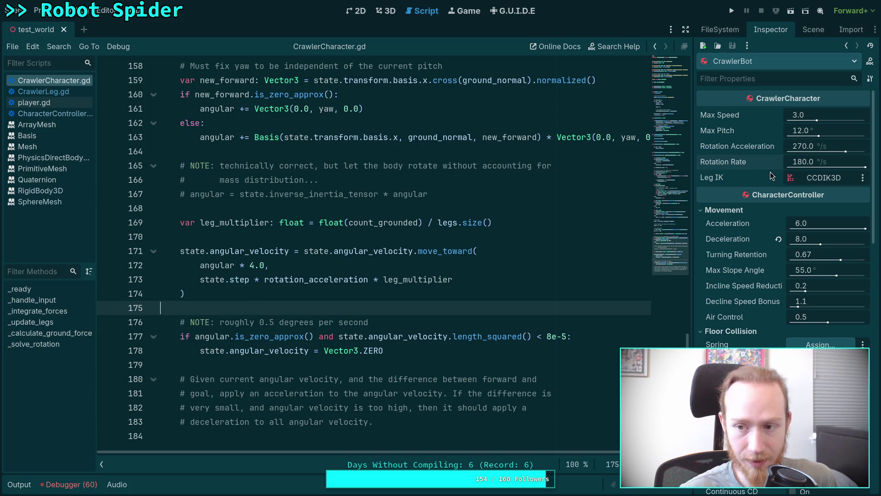
{"action": "left_click", "coordinate": [814, 29]}
{"action": "left_click", "coordinate": [847, 319]}
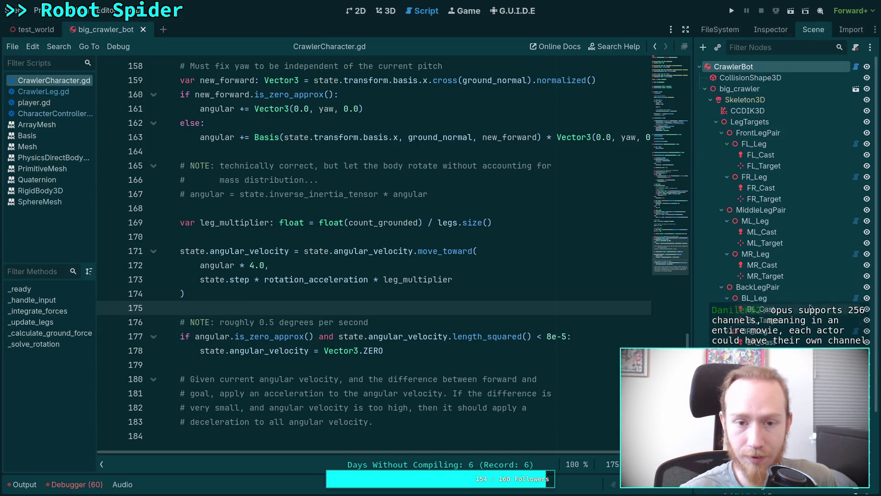
{"action": "left_click", "coordinate": [383, 12]}
{"action": "mouse_move", "coordinate": [439, 133]}
{"action": "left_mouse_down"}
{"action": "mouse_move", "coordinate": [441, 250]}
{"action": "mouse_move", "coordinate": [338, 266]}
{"action": "mouse_move", "coordinate": [359, 283]}
{"action": "left_mouse_up"}
{"action": "scroll", "coordinate": [338, 266], "scroll_direction": "down", "scroll_amount": 3}
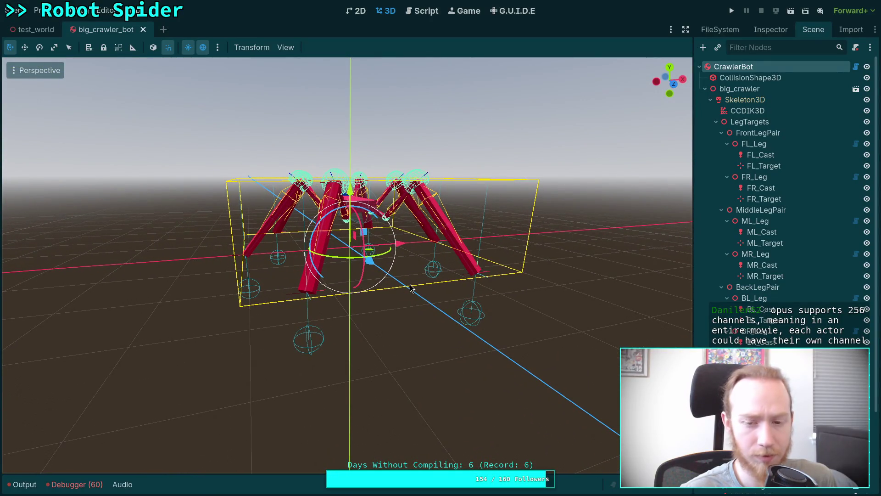
Run a crawler test, stop it, and return to CrawlerCharacter.gd
{"action": "left_click", "coordinate": [732, 11]}
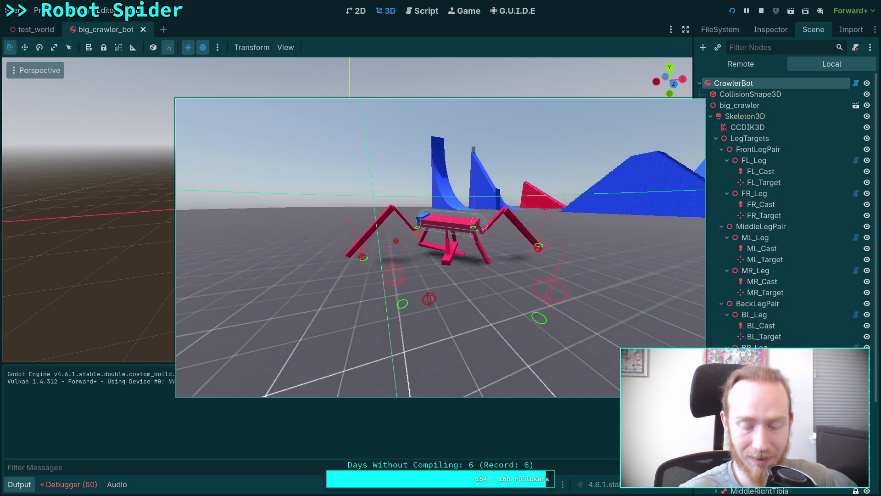
{"action": "left_click", "coordinate": [761, 11]}
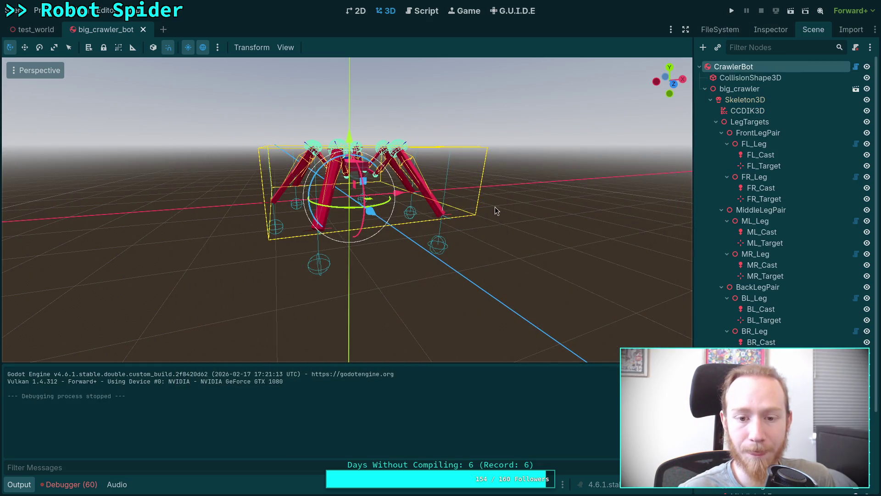
{"action": "left_click", "coordinate": [422, 11]}
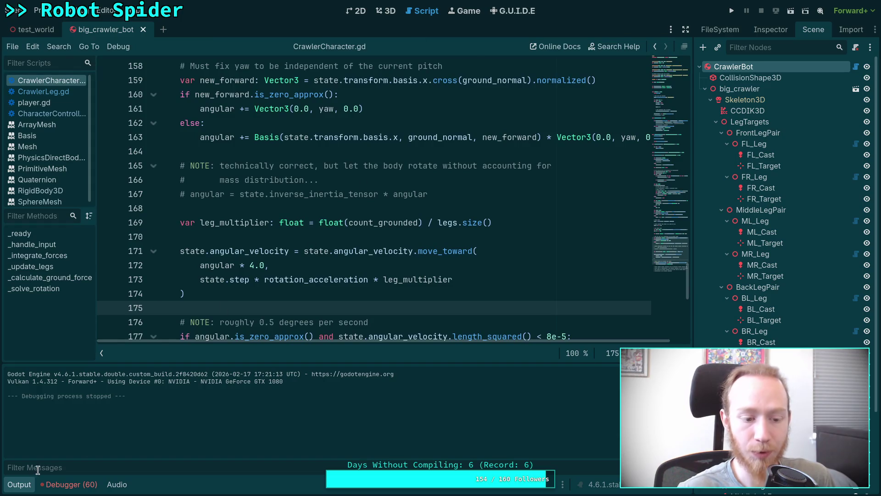
Collapse the Output panel to show more of the angular velocity code
{"action": "left_click", "coordinate": [21, 484]}
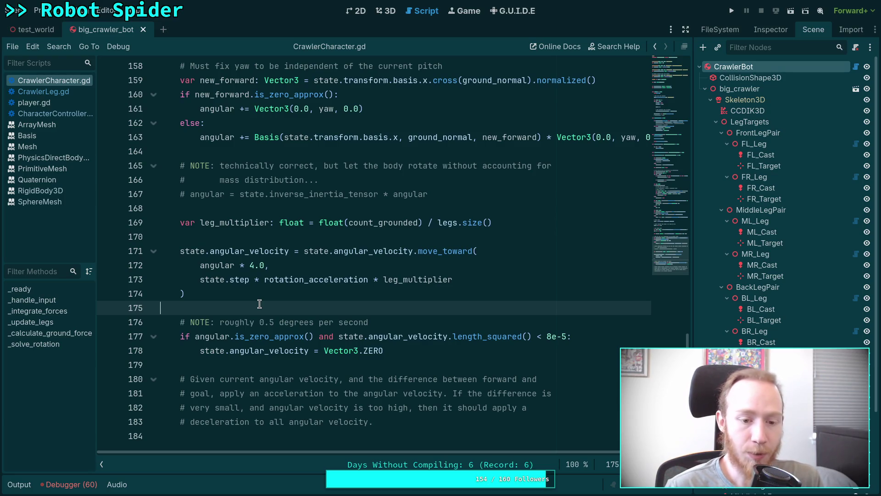
Highlight angular_velocity uses and scroll up to _integrate_forces and _update_legs around line 69
{"action": "scroll", "coordinate": [255, 291], "scroll_direction": "up", "scroll_amount": 2}
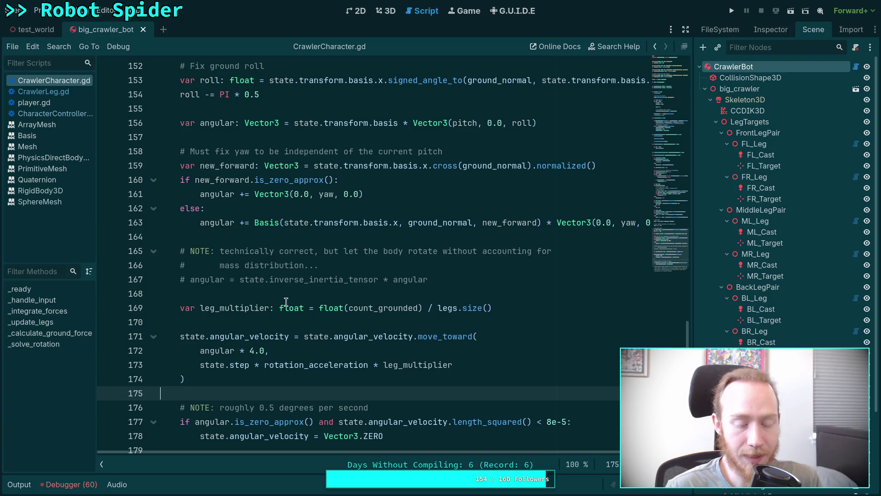
{"action": "left_click", "coordinate": [241, 322]}
{"action": "double_click", "coordinate": [224, 336]}
{"action": "scroll", "coordinate": [268, 305], "scroll_direction": "up", "scroll_amount": 13}
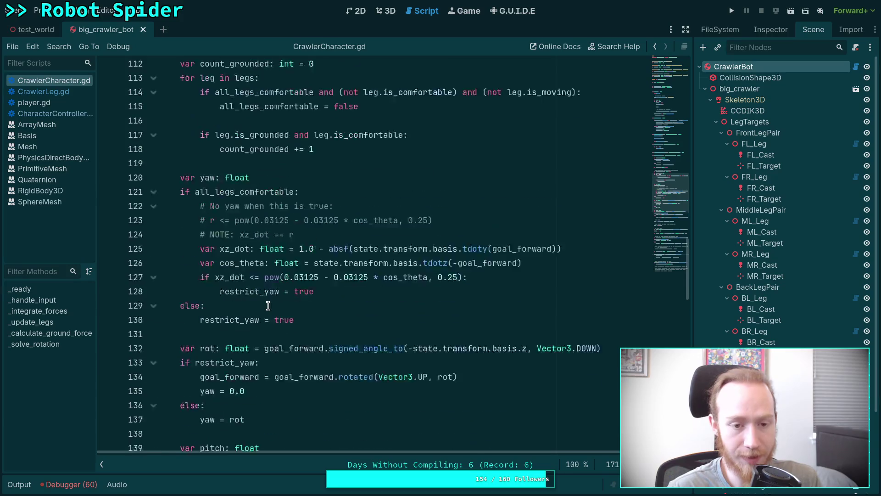
{"action": "scroll", "coordinate": [269, 305], "scroll_direction": "up", "scroll_amount": 20}
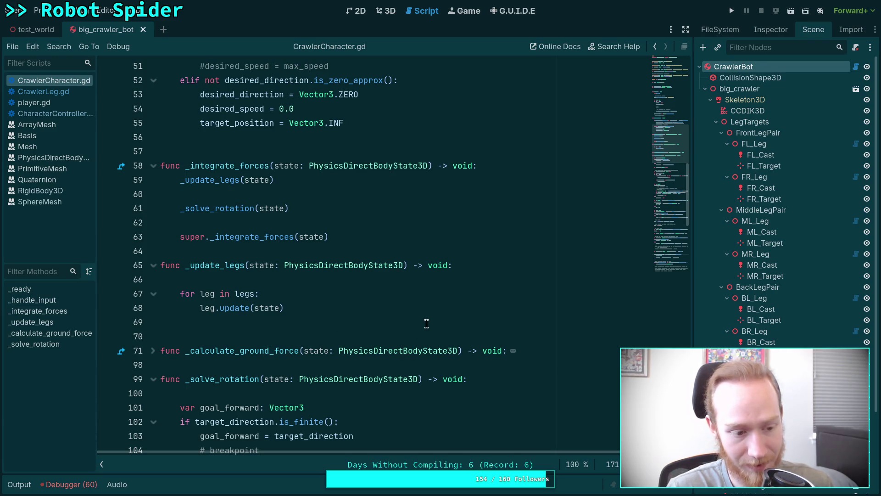
{"action": "left_click", "coordinate": [390, 327]}
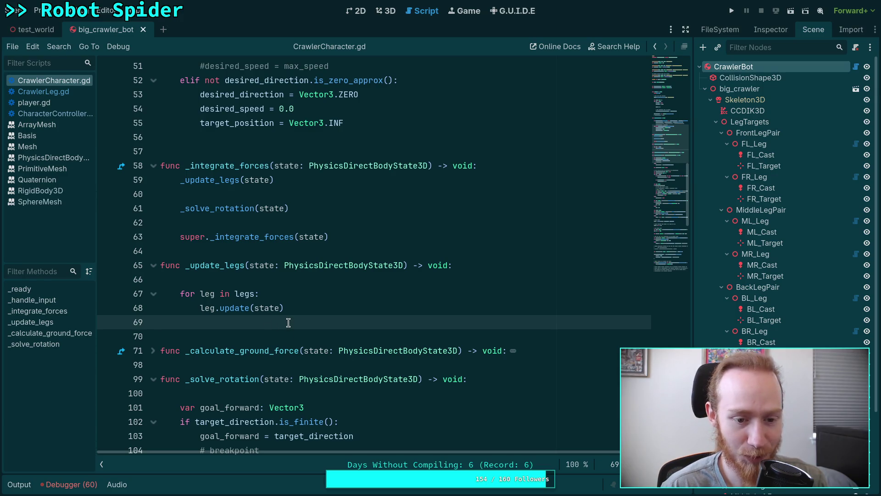
{"action": "left_click", "coordinate": [301, 279]}
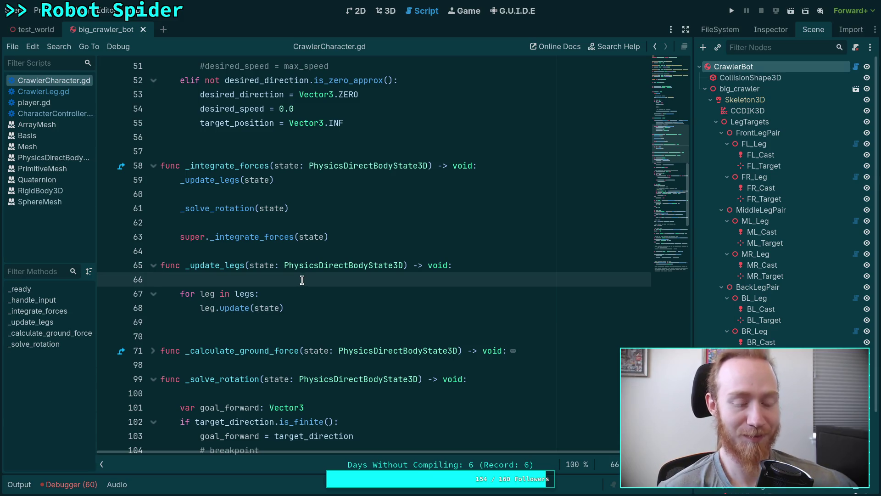
{"action": "scroll", "coordinate": [230, 322], "scroll_direction": "up", "scroll_amount": 3}
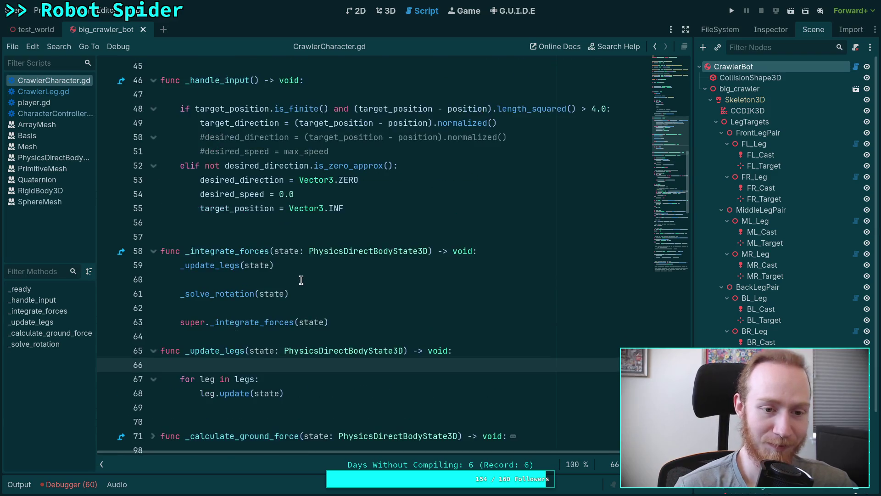
{"action": "scroll", "coordinate": [222, 286], "scroll_direction": "down", "scroll_amount": 3}
{"action": "left_click", "coordinate": [263, 321]}
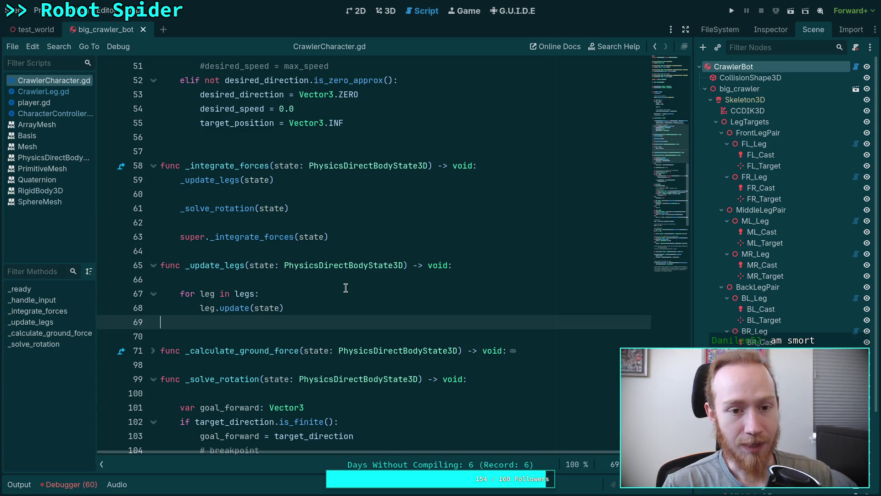
{"action": "scroll", "coordinate": [344, 291], "scroll_direction": "up", "scroll_amount": 8}
{"action": "scroll", "coordinate": [343, 292], "scroll_direction": "down", "scroll_amount": 3}
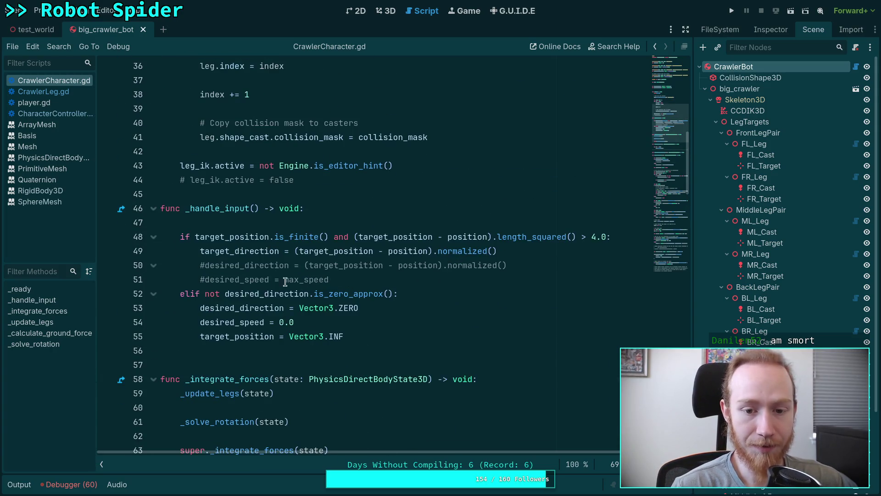
Open CrawlerLeg.gd, highlight target_global_rest and comfort_distance, and go to line 173's has_desired_forward check
{"action": "scroll", "coordinate": [188, 255], "scroll_direction": "down", "scroll_amount": 3}
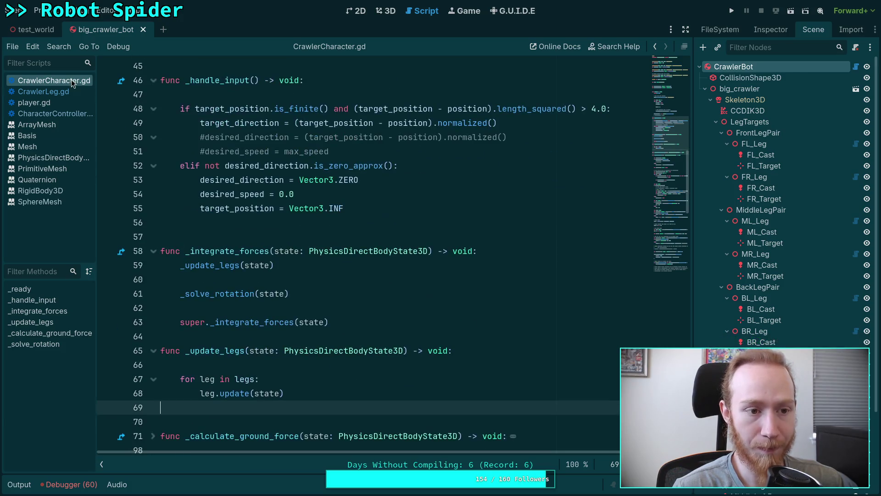
{"action": "left_click", "coordinate": [64, 91]}
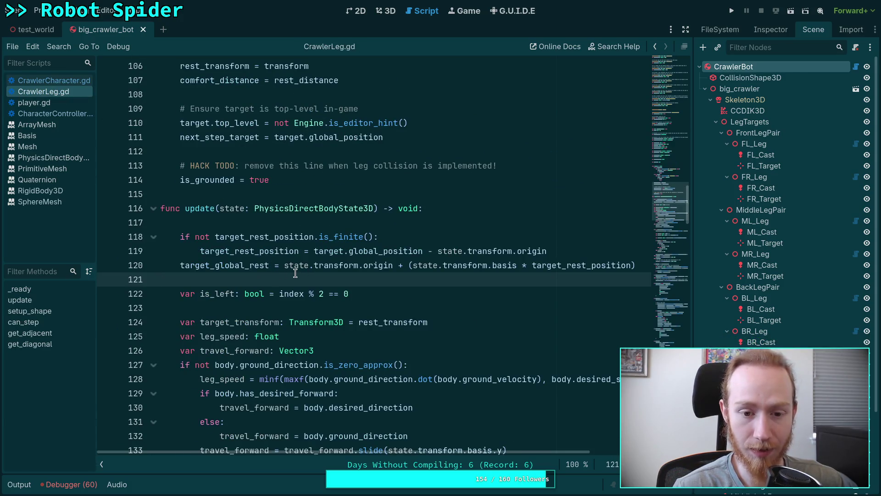
{"action": "double_click", "coordinate": [234, 266]}
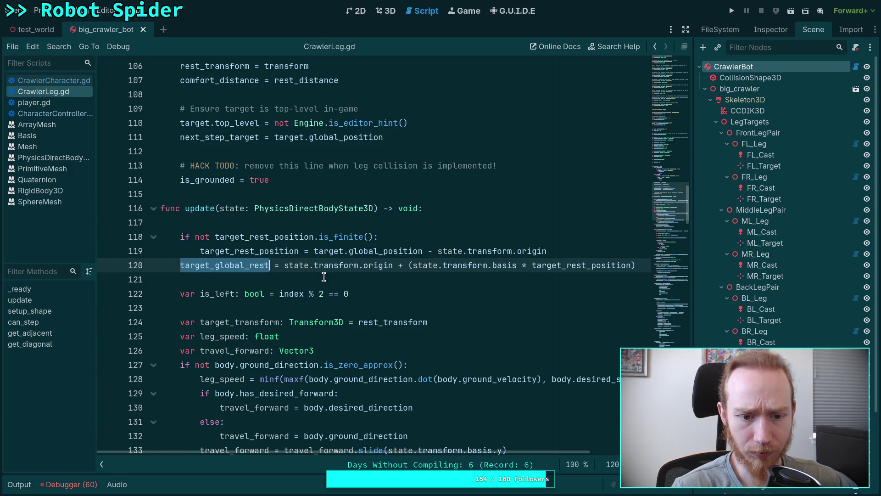
{"action": "scroll", "coordinate": [323, 277], "scroll_direction": "down", "scroll_amount": 1}
{"action": "scroll", "coordinate": [220, 234], "scroll_direction": "down", "scroll_amount": 6}
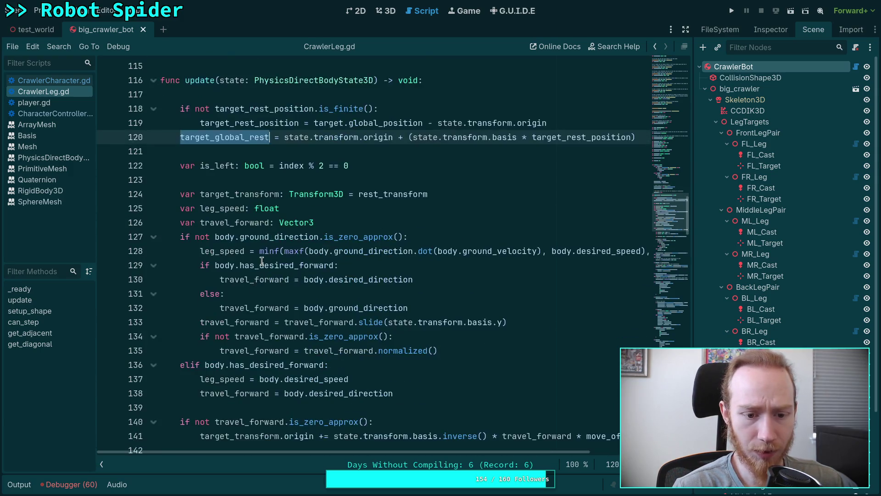
{"action": "scroll", "coordinate": [220, 235], "scroll_direction": "down", "scroll_amount": 11}
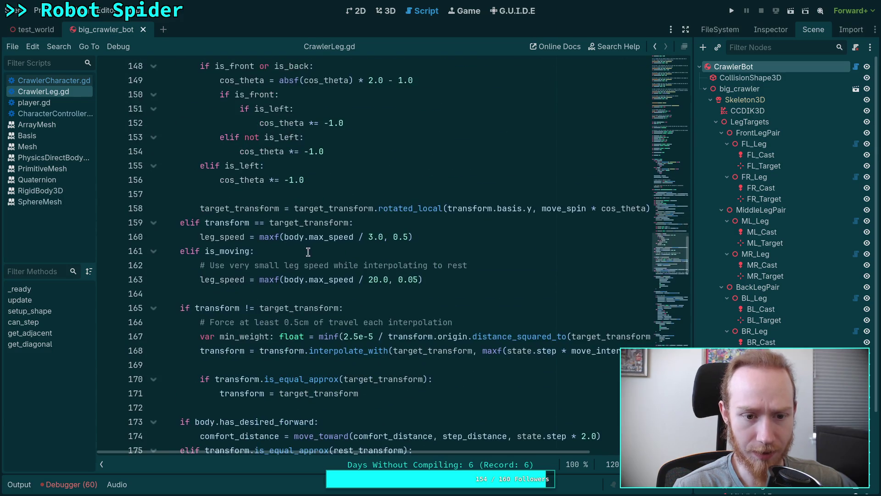
{"action": "scroll", "coordinate": [264, 252], "scroll_direction": "down", "scroll_amount": 1}
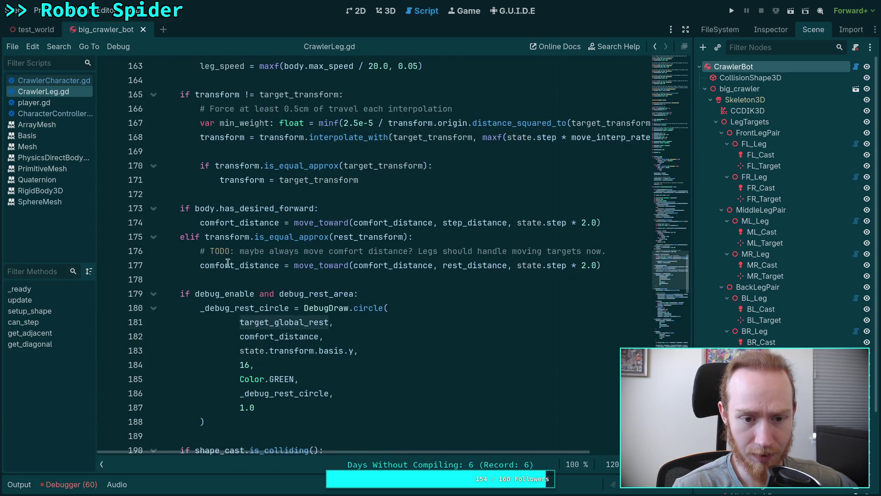
{"action": "double_click", "coordinate": [229, 265]}
{"action": "scroll", "coordinate": [311, 275], "scroll_direction": "up", "scroll_amount": 2}
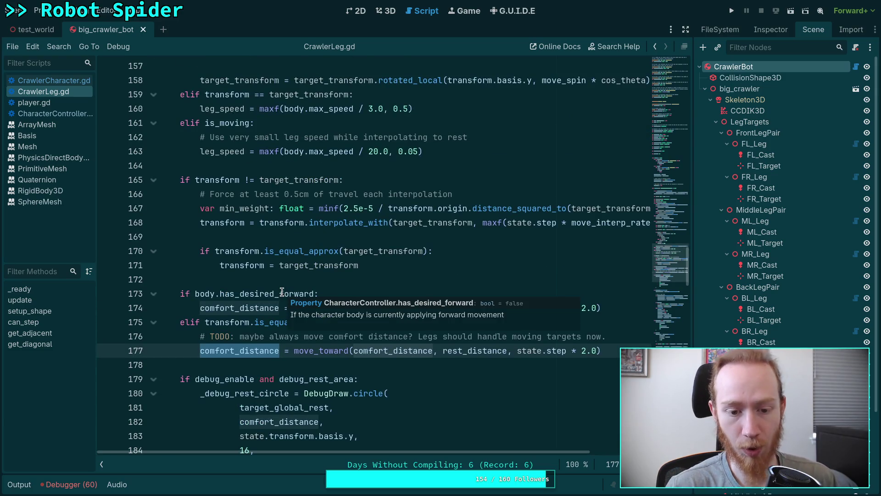
{"action": "left_click", "coordinate": [313, 293]}
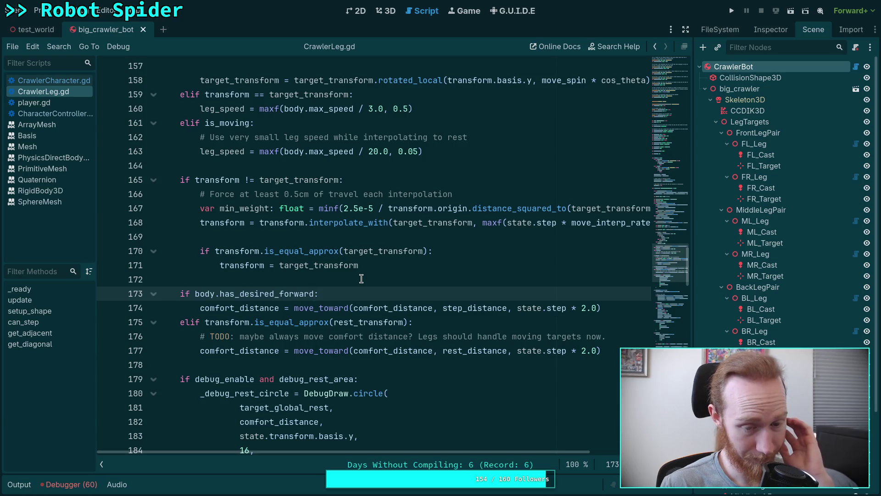
Replace has_desired_forward with is_stepping on CrawlerLeg.gd line 173 and save
{"action": "left_click", "coordinate": [62, 85]}
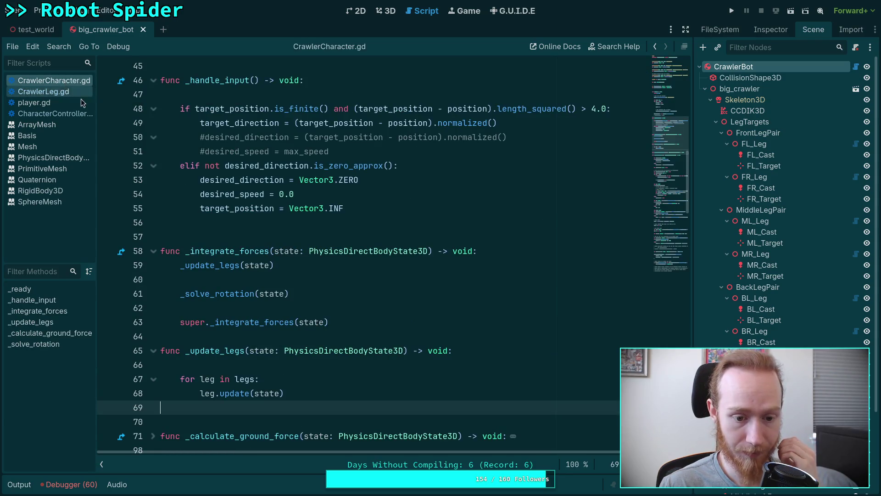
{"action": "scroll", "coordinate": [370, 293], "scroll_direction": "up", "scroll_amount": 5}
{"action": "scroll", "coordinate": [370, 292], "scroll_direction": "up", "scroll_amount": 10}
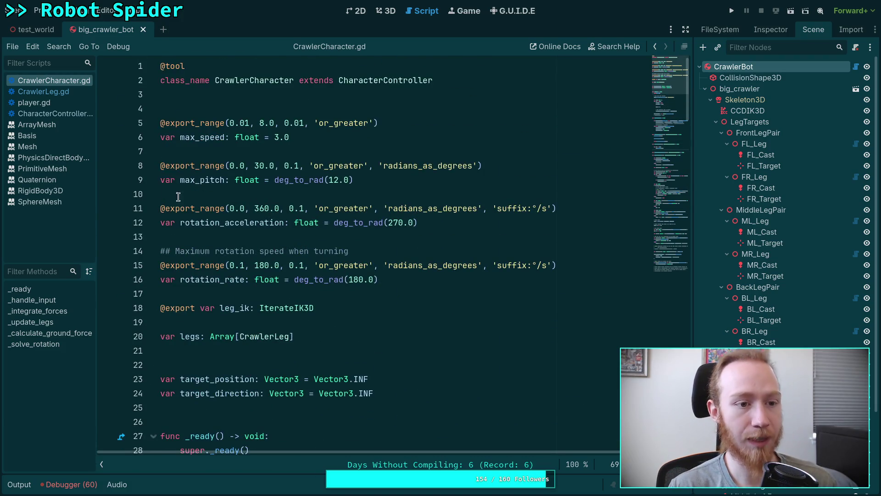
{"action": "left_click", "coordinate": [65, 93]}
{"action": "left_click_drag", "start_coordinate": [196, 294], "coordinate": [316, 296]}
{"action": "left_click", "coordinate": [223, 294]}
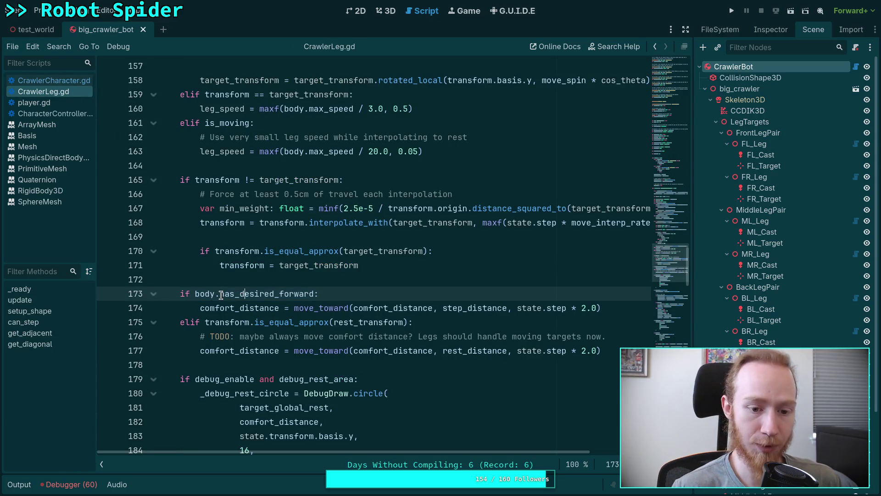
{"action": "left_click_drag", "start_coordinate": [220, 295], "coordinate": [314, 295]}
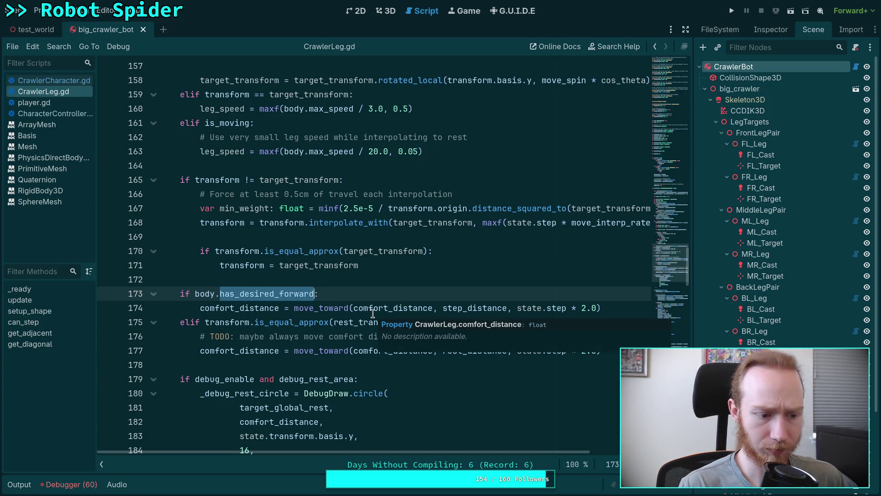
{"action": "type", "text": "is_stepping"}
{"action": "key", "text": "ctrl+s"}
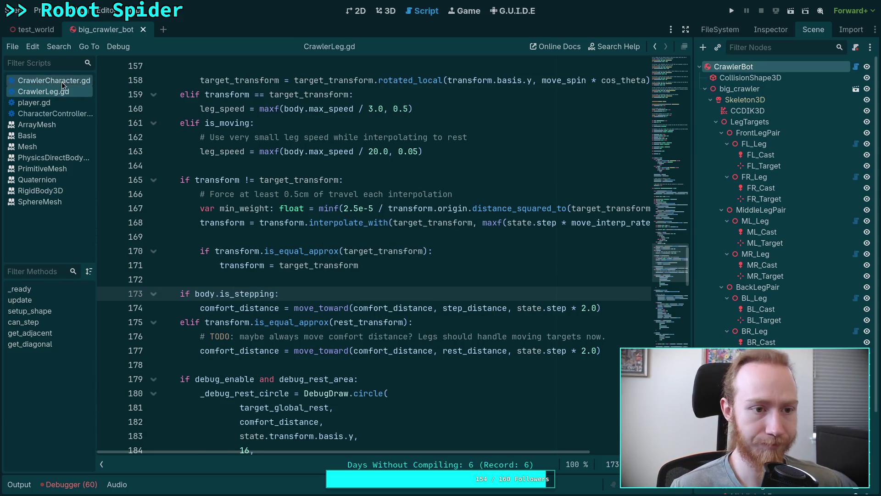
Return to CrawlerCharacter.gd and place the caret after the target_direction declaration
{"action": "left_click", "coordinate": [62, 83]}
{"action": "scroll", "coordinate": [260, 278], "scroll_direction": "down", "scroll_amount": 3}
{"action": "left_click", "coordinate": [437, 271]}
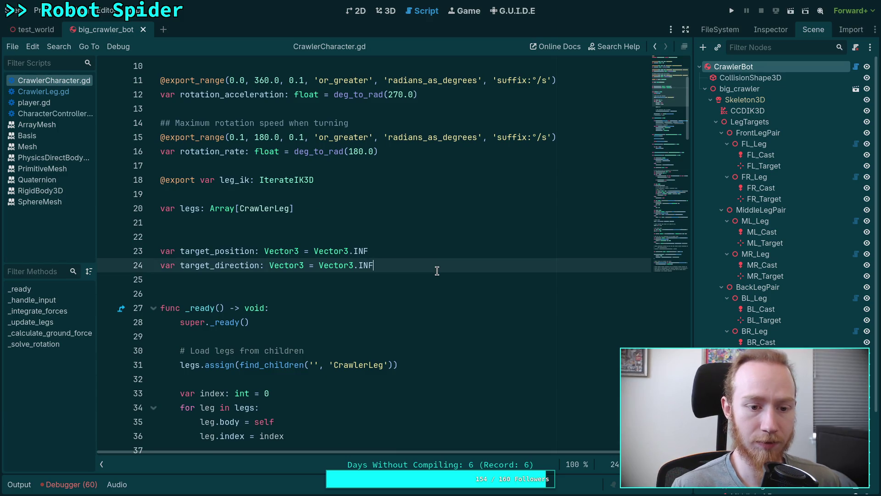
Declare 'var is_stepping: bool =' on new lines below target_direction
{"action": "key", "text": "Return"}
{"action": "key", "text": "Return"}
{"action": "type", "text": "var is_stepping: "}
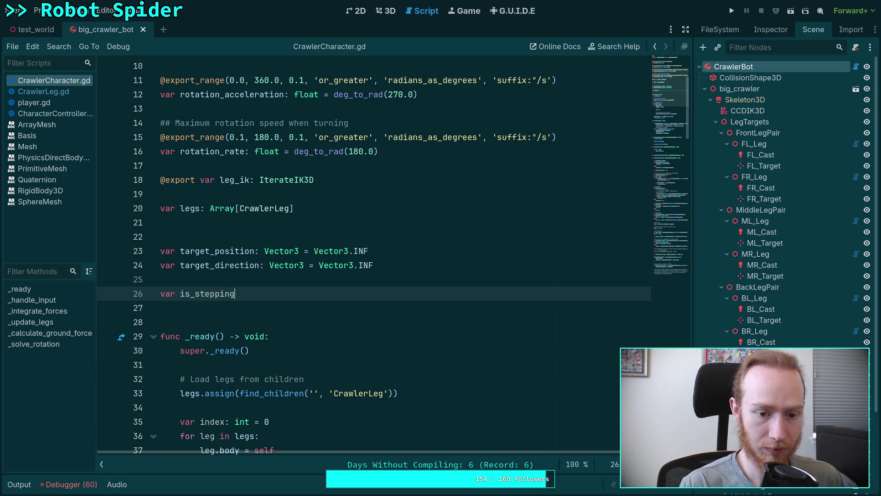
{"action": "type", "text": "bool ="}
{"action": "scroll", "coordinate": [255, 200], "scroll_direction": "down", "scroll_amount": 11}
Check target_direction's uses and put the caret after super._integrate_forces(state) on line 65
{"action": "double_click", "coordinate": [239, 179]}
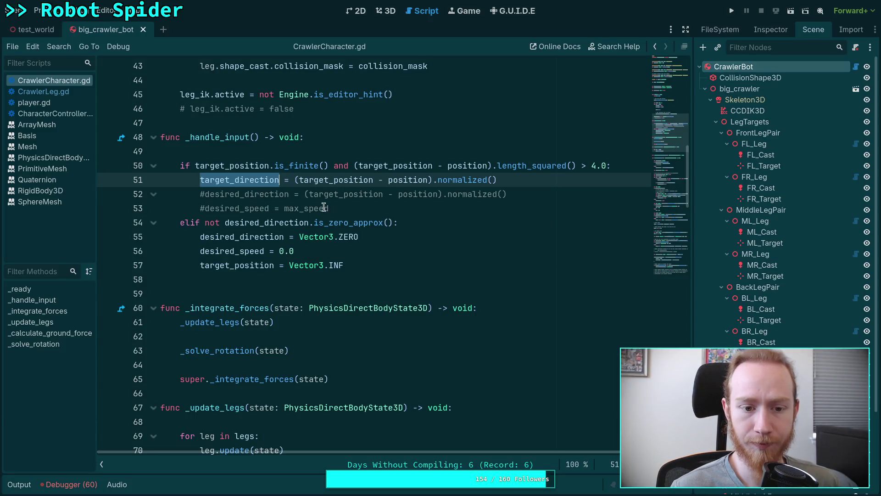
{"action": "left_click", "coordinate": [415, 266]}
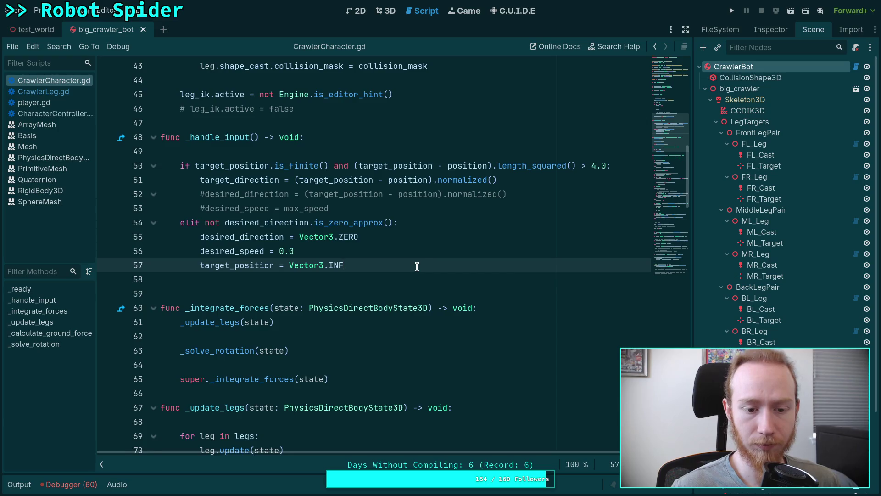
{"action": "scroll", "coordinate": [417, 267], "scroll_direction": "down", "scroll_amount": 1}
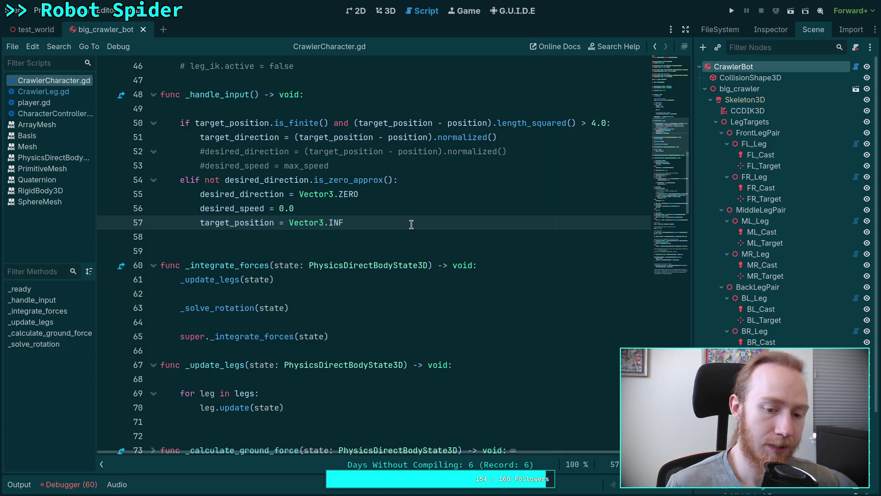
{"action": "left_click", "coordinate": [364, 339]}
Add new lines after super._integrate_forces and remove a trial is_stepping line
{"action": "key", "text": "Return"}
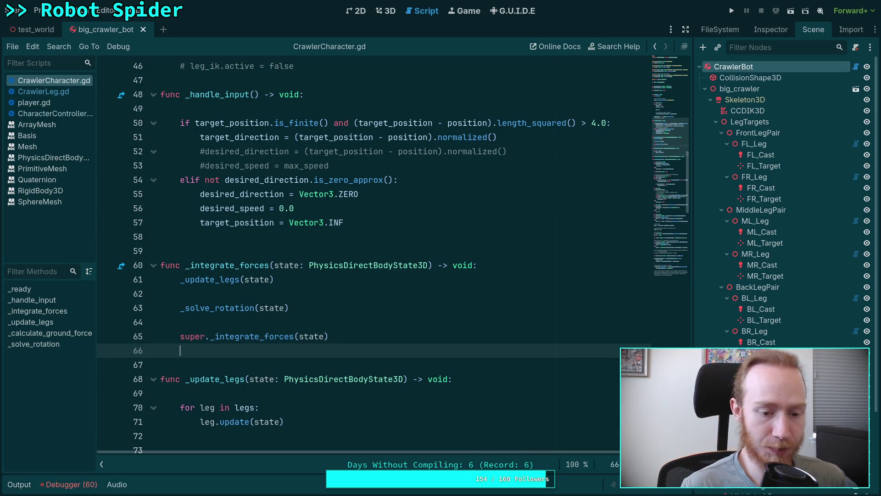
{"action": "key", "text": "Return"}
{"action": "type", "text": "is_"}
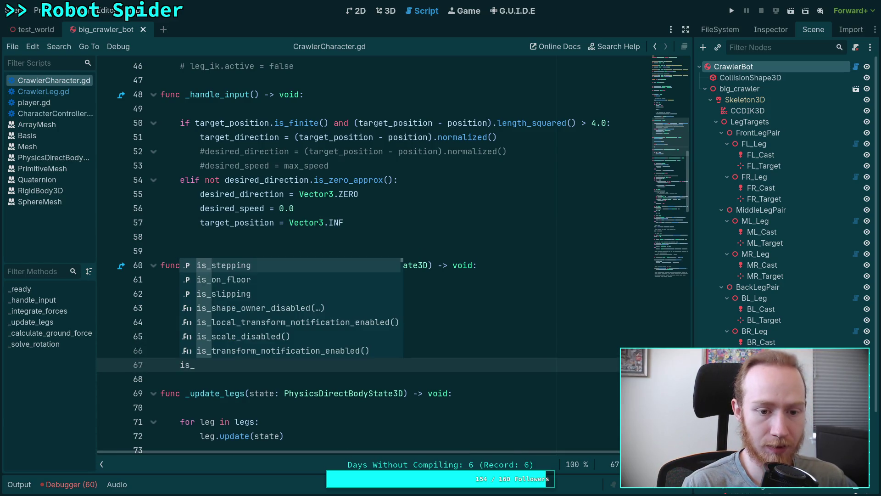
{"action": "key", "text": "Return"}
{"action": "key", "text": "BackSpace"}
{"action": "key", "text": "BackSpace"}
{"action": "key", "text": "BackSpace"}
{"action": "key", "text": "Escape"}
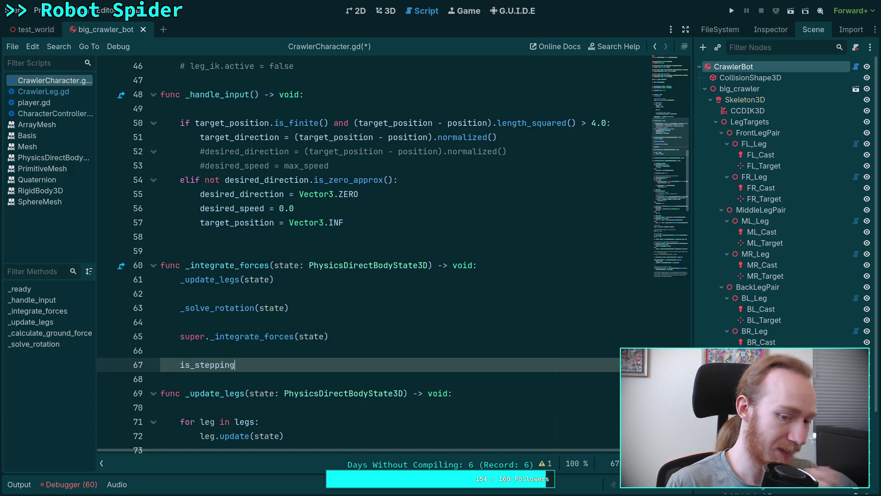
{"action": "left_click_drag", "start_coordinate": [298, 366], "coordinate": [306, 354]}
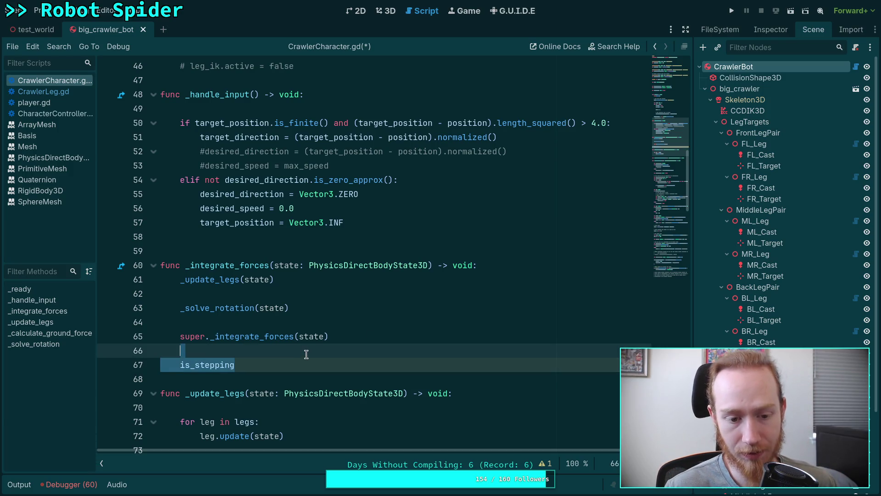
{"action": "left_click", "coordinate": [353, 363]}
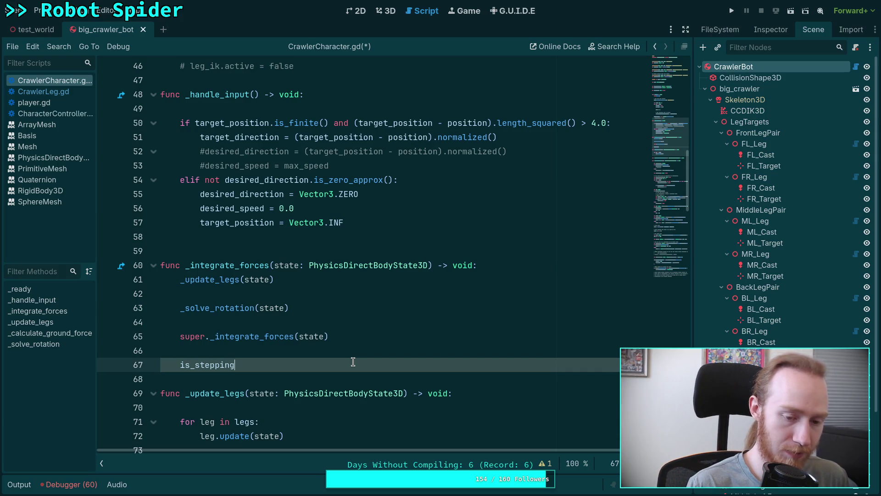
{"action": "key", "text": "BackSpace"}
{"action": "key", "text": "BackSpace"}
{"action": "key", "text": "BackSpace"}
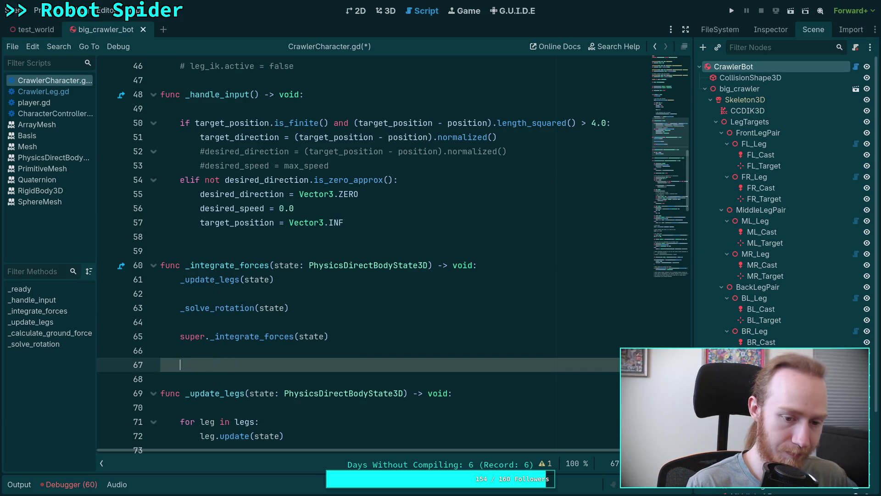
Write 'if has_desired_forward: is_stepping = true' using autocomplete and save CrawlerCharacter.gd
{"action": "type", "text": "if has"}
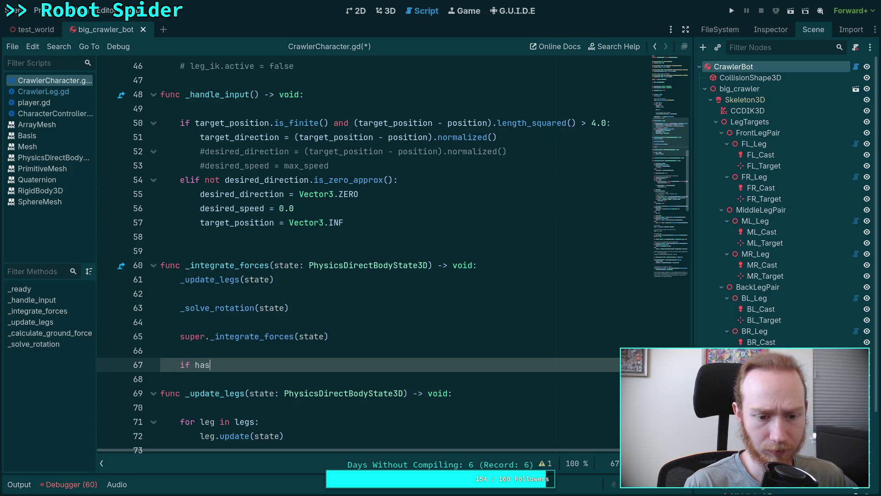
{"action": "key", "text": "Return"}
{"action": "type", "text": ":"}
{"action": "key", "text": "Return"}
{"action": "type", "text": "is_ste"}
{"action": "key", "text": "Return"}
{"action": "type", "text": "true"}
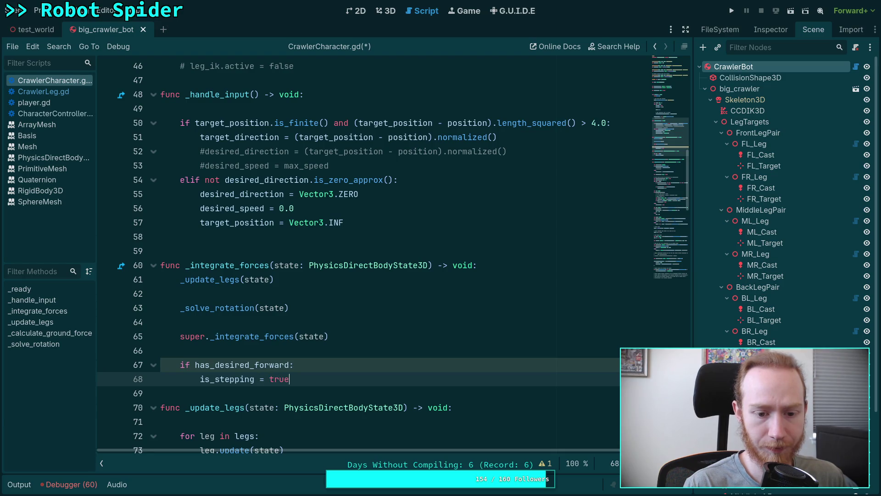
{"action": "key", "text": "ctrl+s"}
{"action": "scroll", "coordinate": [307, 270], "scroll_direction": "down", "scroll_amount": 4}
Review the new is_stepping check in _integrate_forces and the legs update loop
{"action": "left_click", "coordinate": [307, 270]}
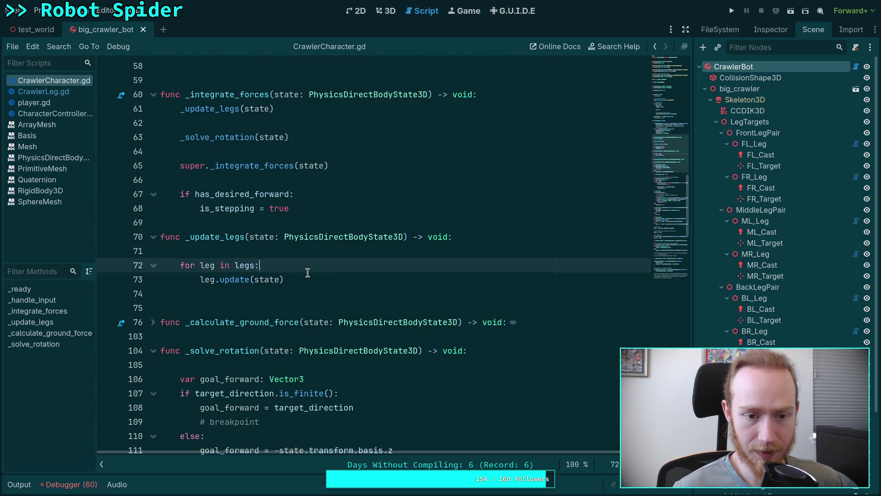
{"action": "scroll", "coordinate": [348, 280], "scroll_direction": "down", "scroll_amount": 2}
{"action": "scroll", "coordinate": [346, 250], "scroll_direction": "up", "scroll_amount": 4}
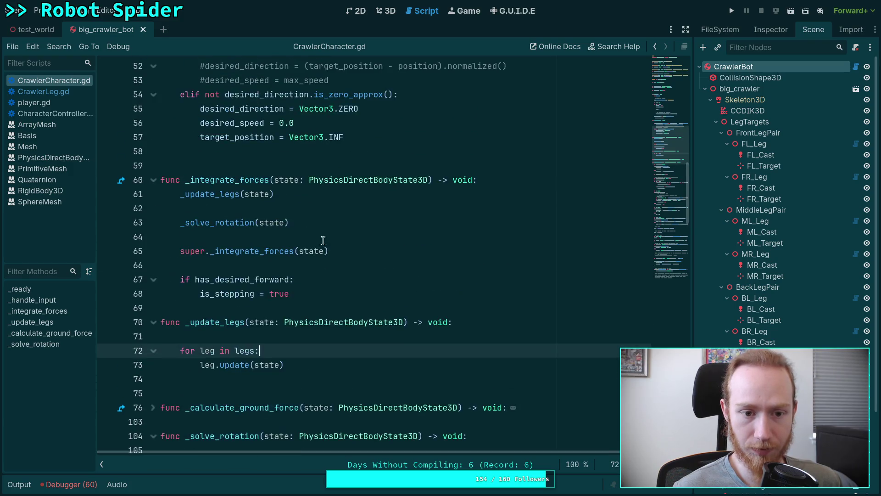
{"action": "left_click", "coordinate": [333, 292]}
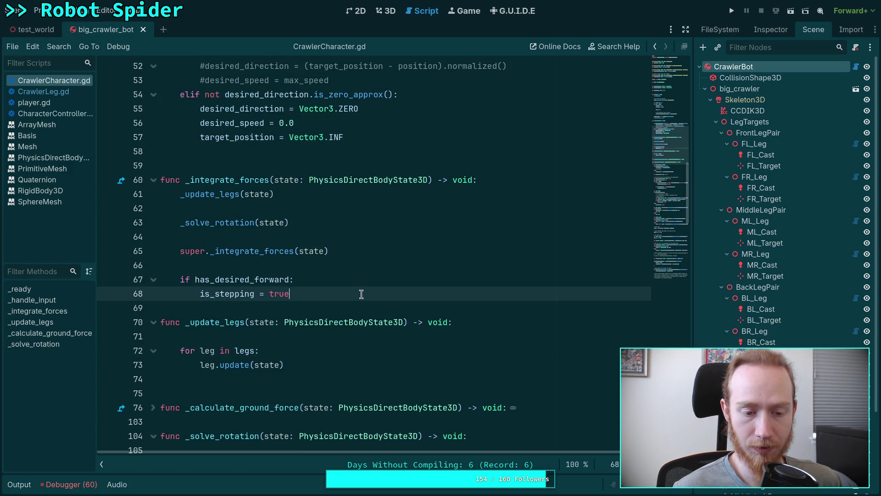
{"action": "scroll", "coordinate": [375, 282], "scroll_direction": "down", "scroll_amount": 7}
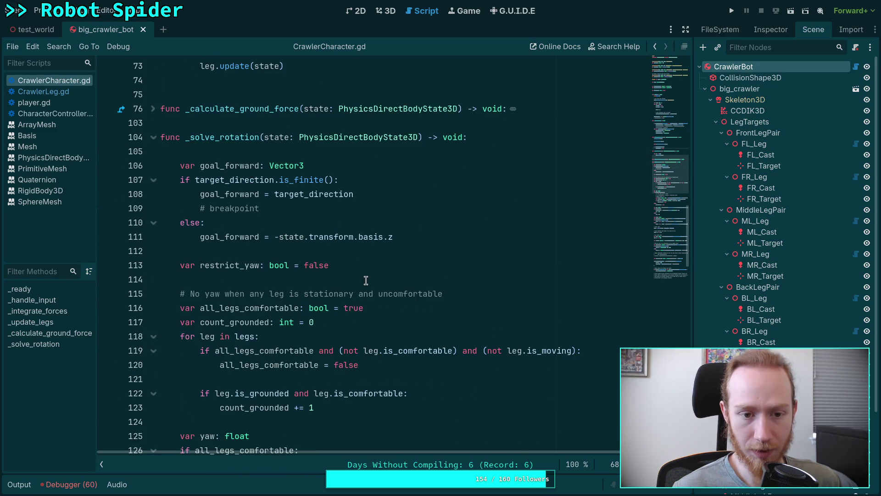
{"action": "scroll", "coordinate": [366, 280], "scroll_direction": "up", "scroll_amount": 3}
{"action": "scroll", "coordinate": [363, 278], "scroll_direction": "down", "scroll_amount": 4}
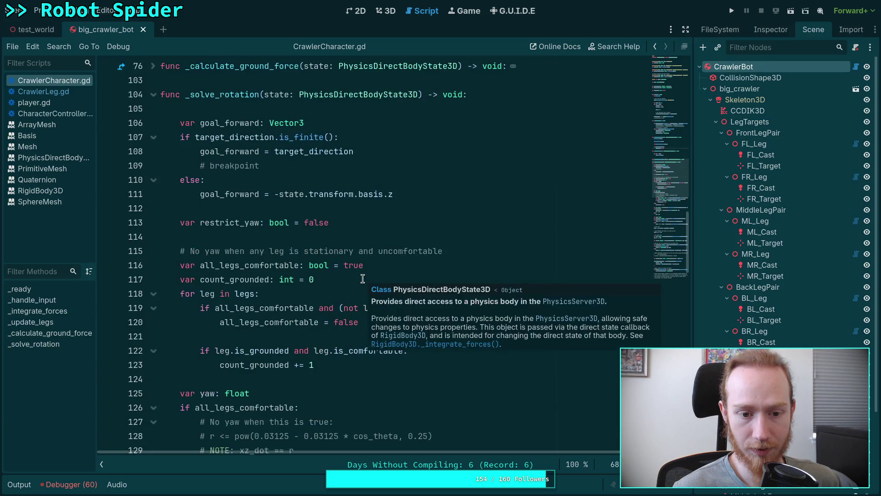
{"action": "scroll", "coordinate": [330, 268], "scroll_direction": "up", "scroll_amount": 7}
{"action": "scroll", "coordinate": [325, 268], "scroll_direction": "down", "scroll_amount": 5}
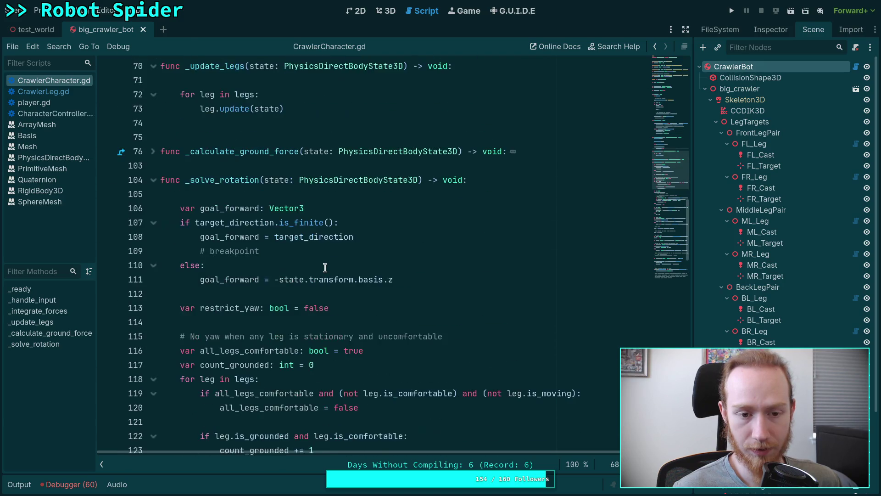
{"action": "scroll", "coordinate": [325, 268], "scroll_direction": "down", "scroll_amount": 3}
{"action": "scroll", "coordinate": [325, 265], "scroll_direction": "up", "scroll_amount": 6}
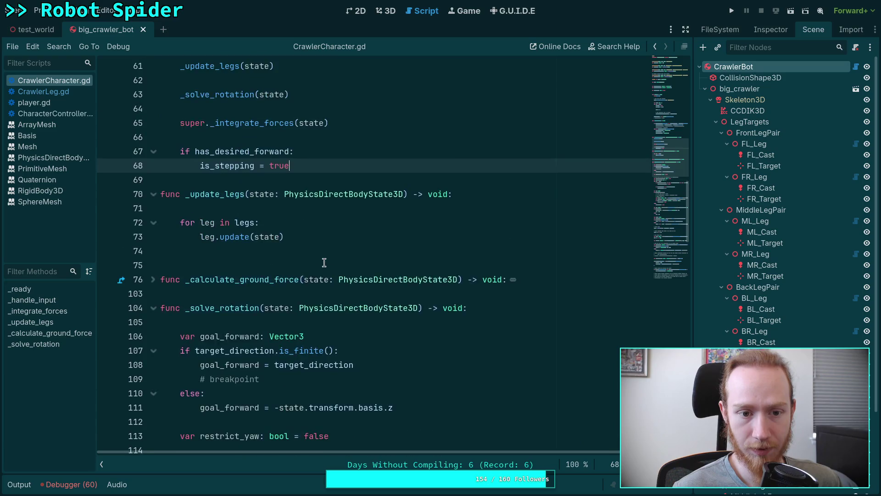
{"action": "scroll", "coordinate": [324, 262], "scroll_direction": "up", "scroll_amount": 2}
{"action": "left_click", "coordinate": [484, 137]}
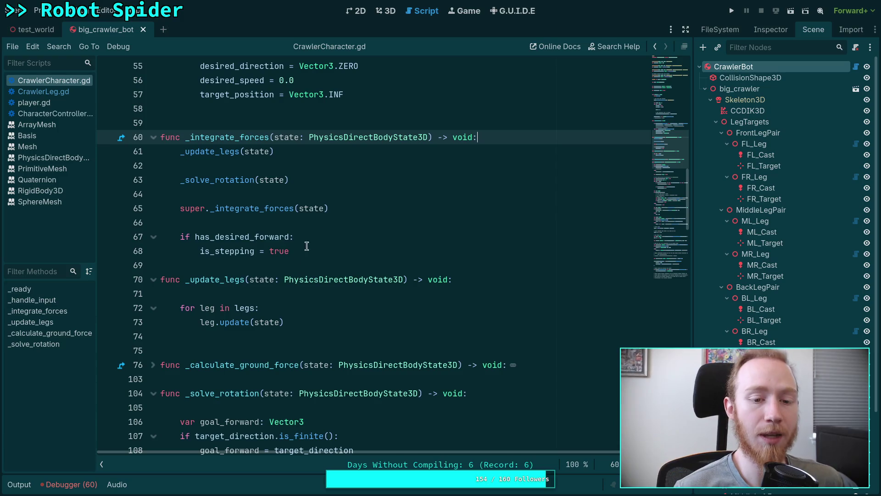
{"action": "left_click_drag", "start_coordinate": [299, 248], "coordinate": [258, 223]}
{"action": "scroll", "coordinate": [258, 223], "scroll_direction": "up", "scroll_amount": 2}
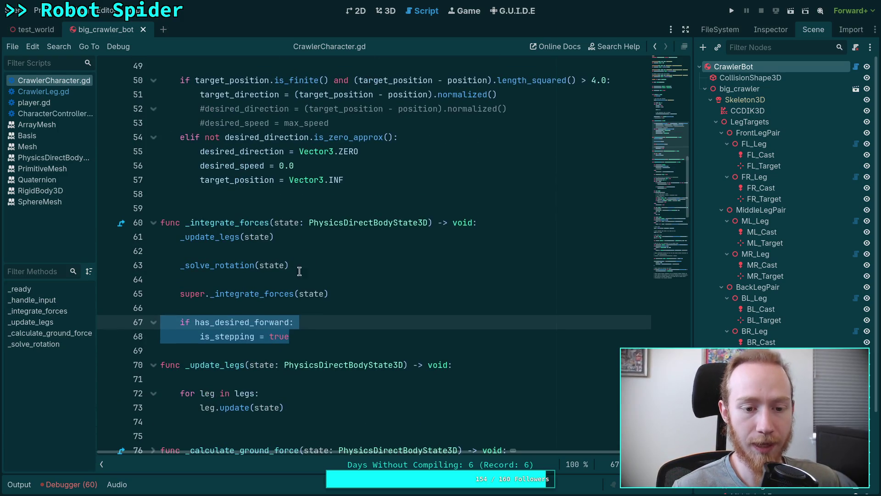
{"action": "scroll", "coordinate": [294, 273], "scroll_direction": "up", "scroll_amount": 2}
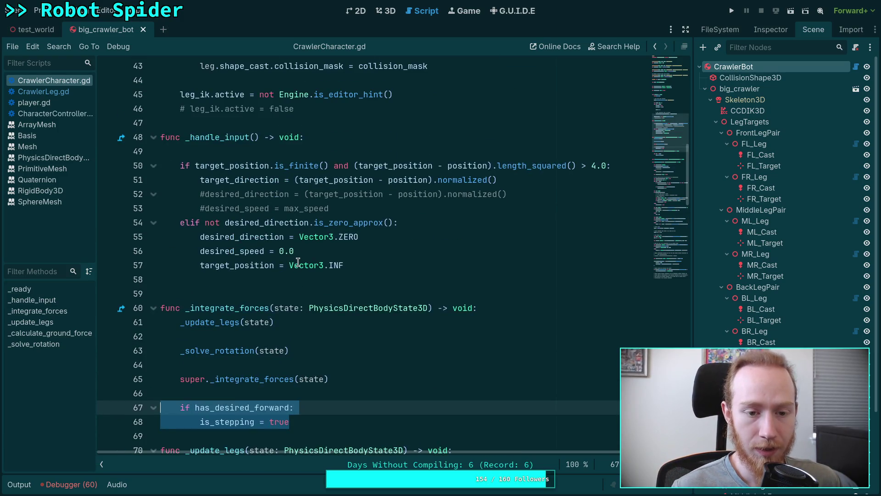
{"action": "mouse_move", "coordinate": [204, 237]}
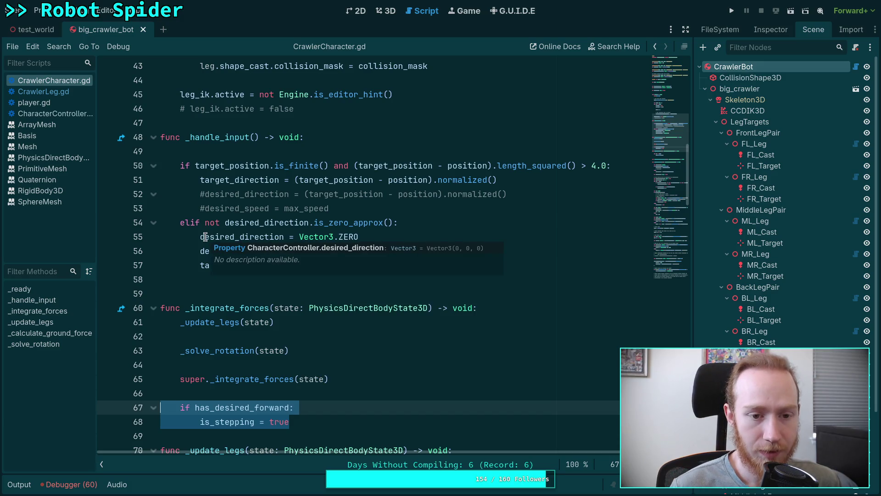
{"action": "left_click", "coordinate": [178, 248]}
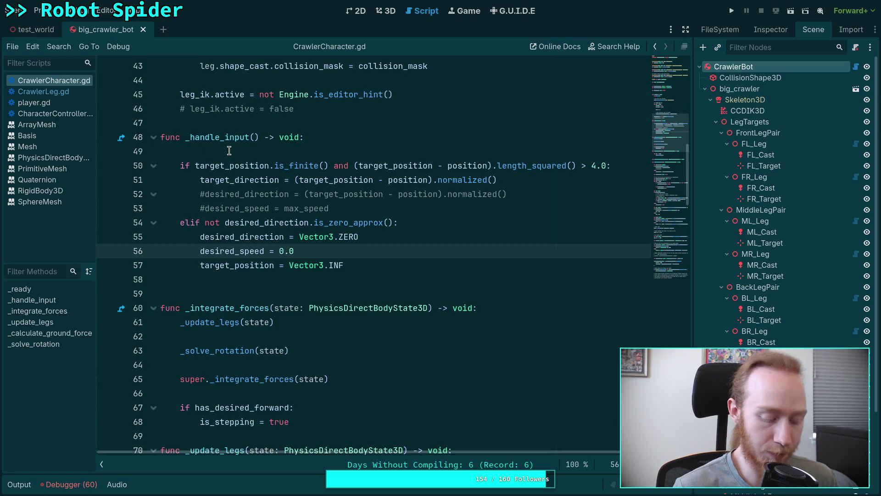
Switch to the terminal and run 'nv .' to open Neovim on planet-game
{"action": "key", "text": "super+1"}
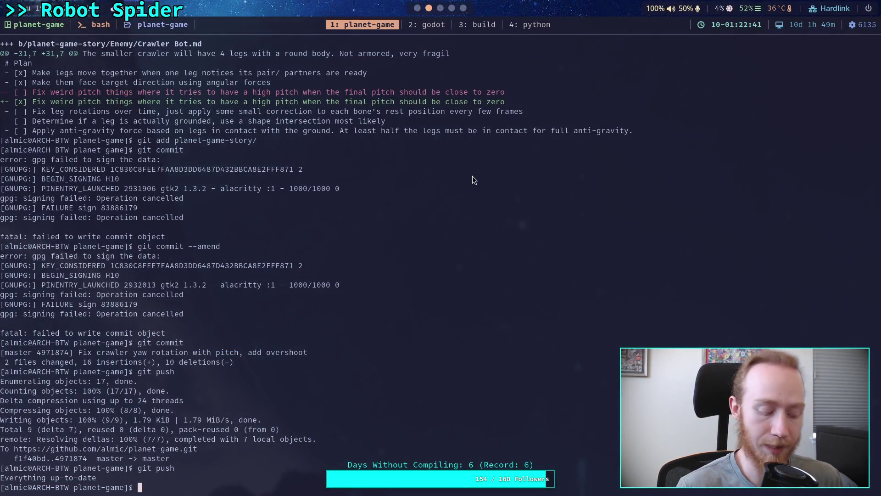
{"action": "type", "text": "nv ."}
{"action": "key", "text": "Return"}
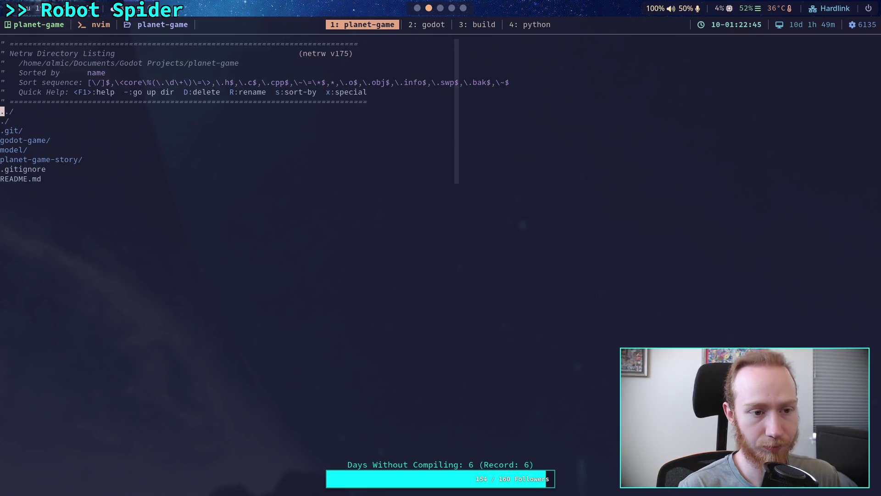
{"action": "key", "text": "space"}
{"action": "key", "text": "p"}
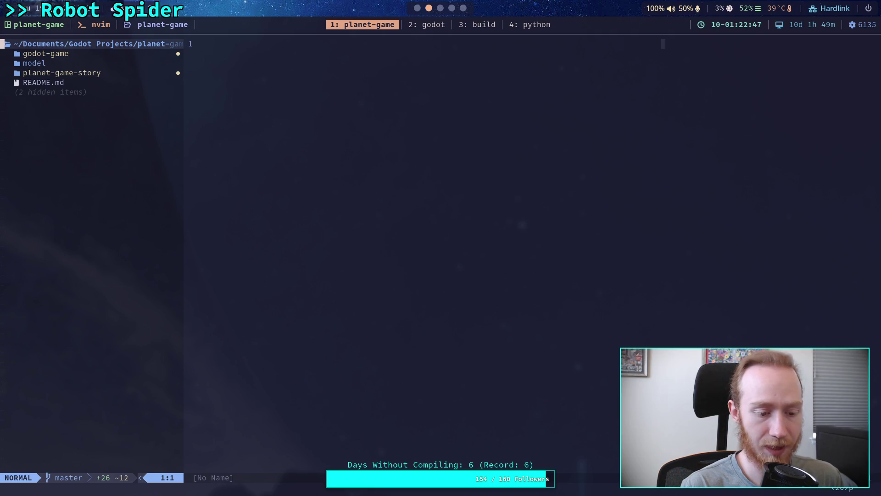
{"action": "type", "text": "g"}
{"action": "type", "text": "has_"}
{"action": "type", "text": "desired_for"}
{"action": "type", "text": "ward"}
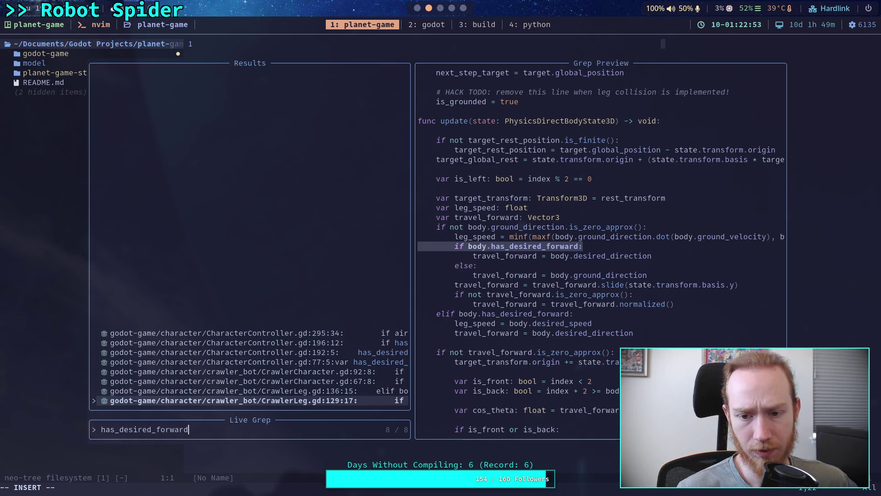
{"action": "key", "text": "Up"}
{"action": "key", "text": "Up"}
{"action": "key", "text": "Up"}
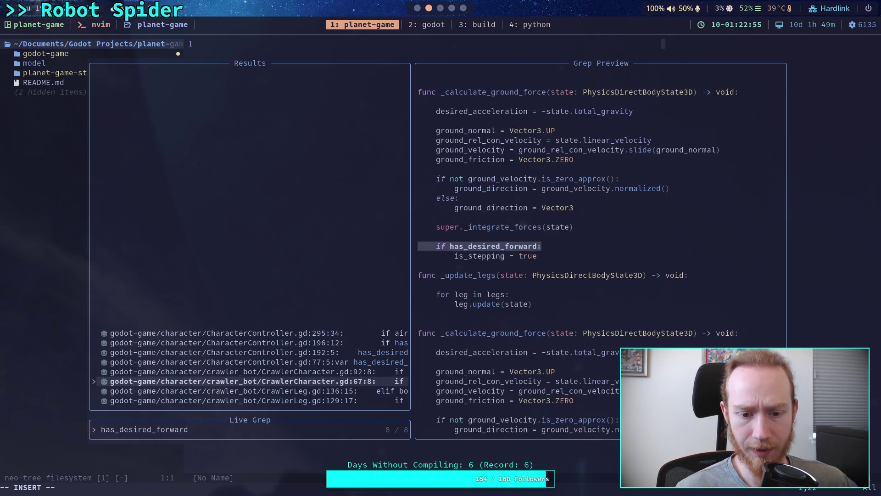
{"action": "key", "text": "Up"}
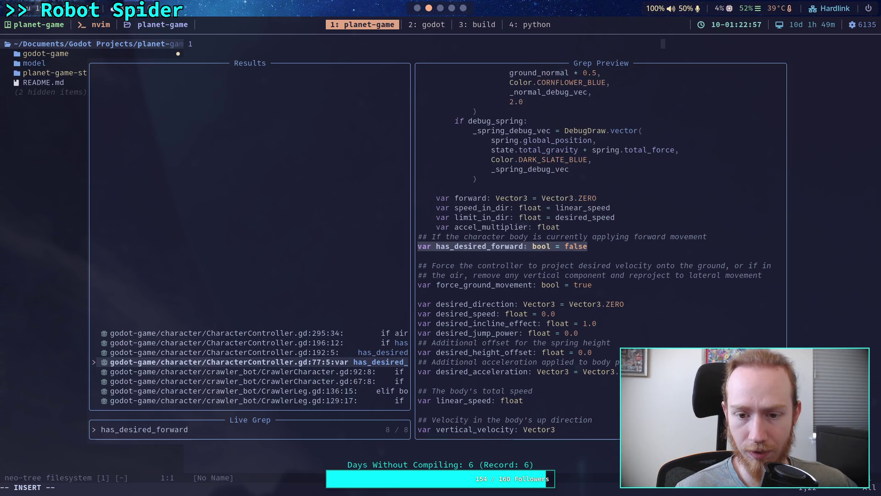
{"action": "key", "text": "Up"}
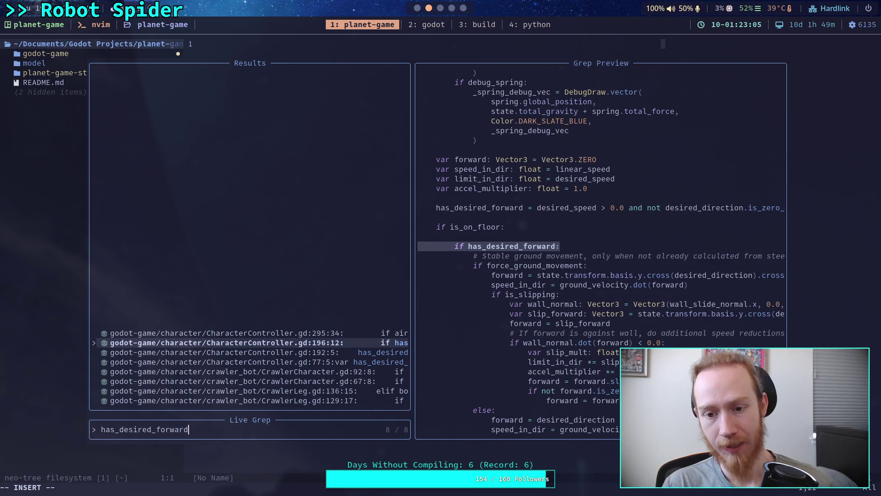
{"action": "key", "text": "Up"}
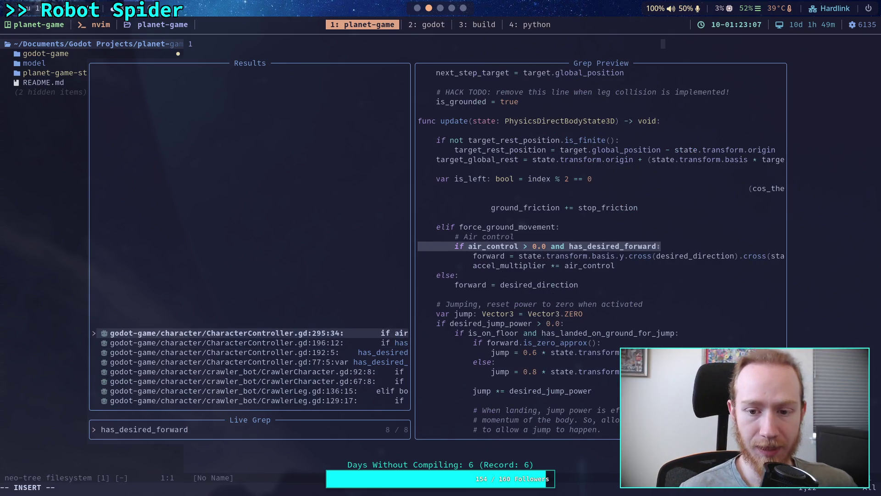
{"action": "key", "text": "Up"}
{"action": "key", "text": "Down"}
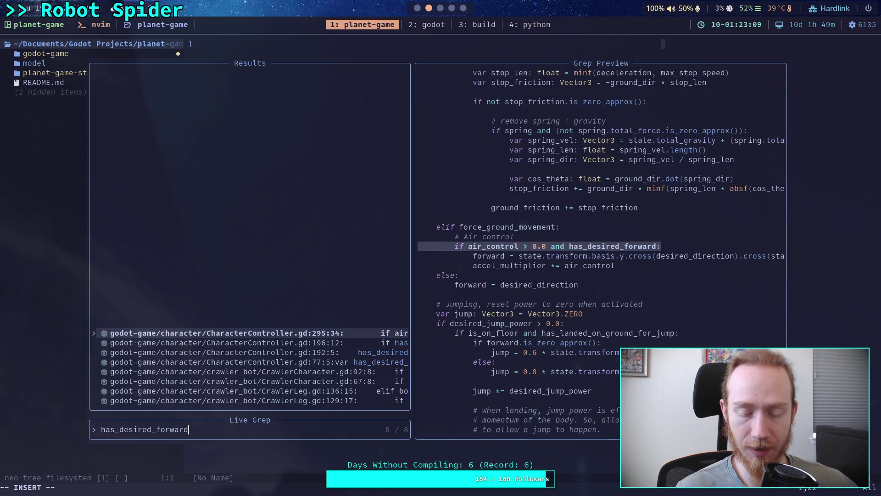
{"action": "key", "text": "Down"}
{"action": "key", "text": "Down"}
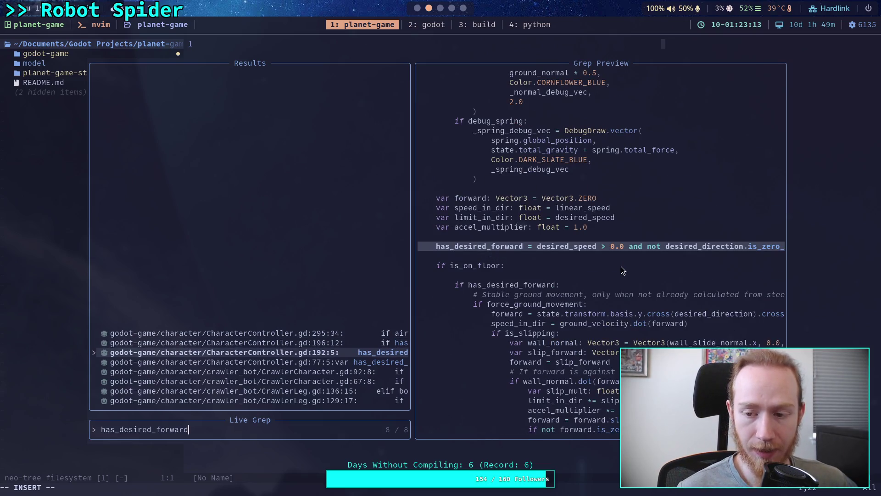
{"action": "key", "text": "Escape"}
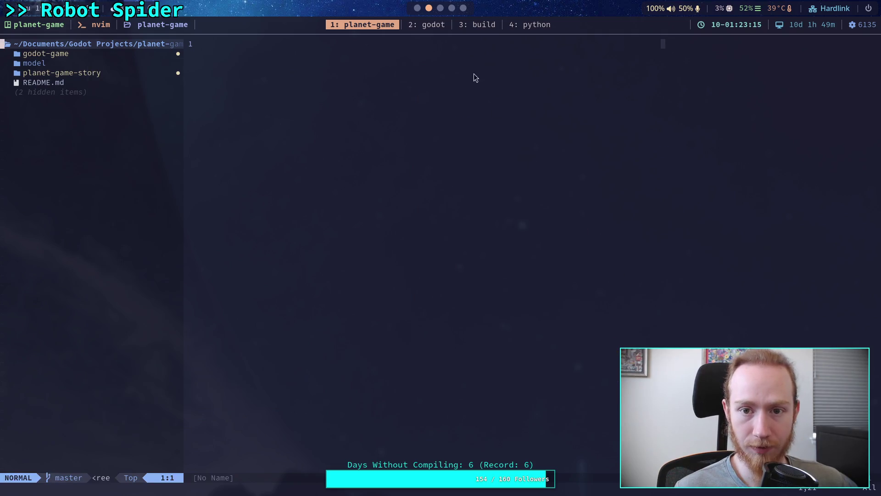
Return to Godot and open the CharacterController.gd script
{"action": "left_click", "coordinate": [426, 28]}
{"action": "left_click", "coordinate": [416, 9]}
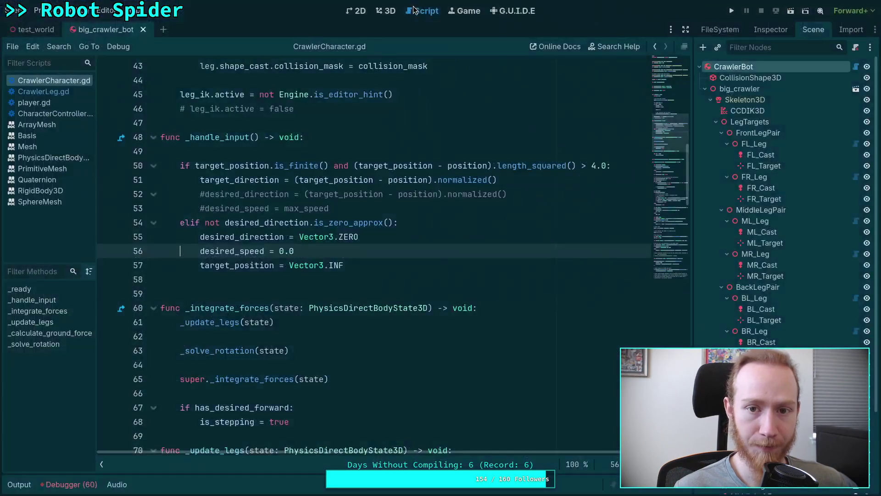
{"action": "left_click", "coordinate": [46, 91]}
{"action": "left_click", "coordinate": [45, 113]}
{"action": "scroll", "coordinate": [312, 252], "scroll_direction": "up", "scroll_amount": 5}
{"action": "scroll", "coordinate": [312, 252], "scroll_direction": "up", "scroll_amount": 20}
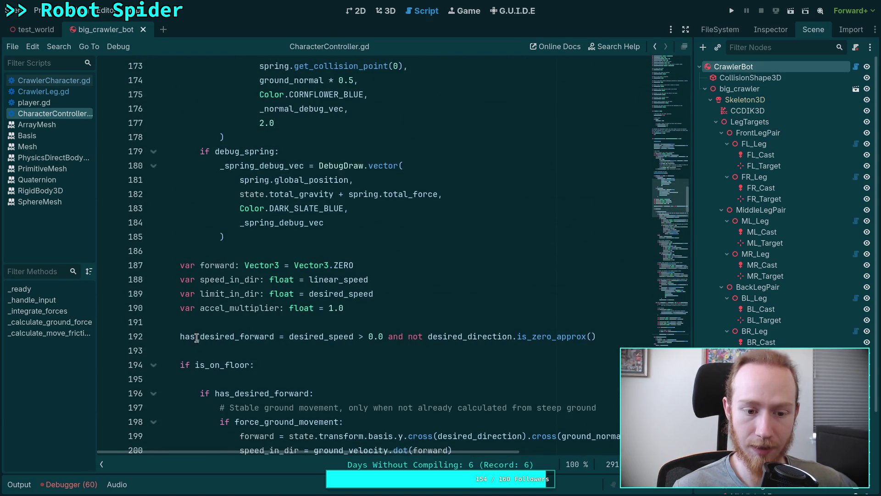
Delete the has_desired_forward assignment on line 192 and save CharacterController.gd
{"action": "triple_click", "coordinate": [180, 337]}
{"action": "key", "text": "shift+Left"}
{"action": "key", "text": "BackSpace"}
{"action": "key", "text": "BackSpace"}
{"action": "key", "text": "BackSpace"}
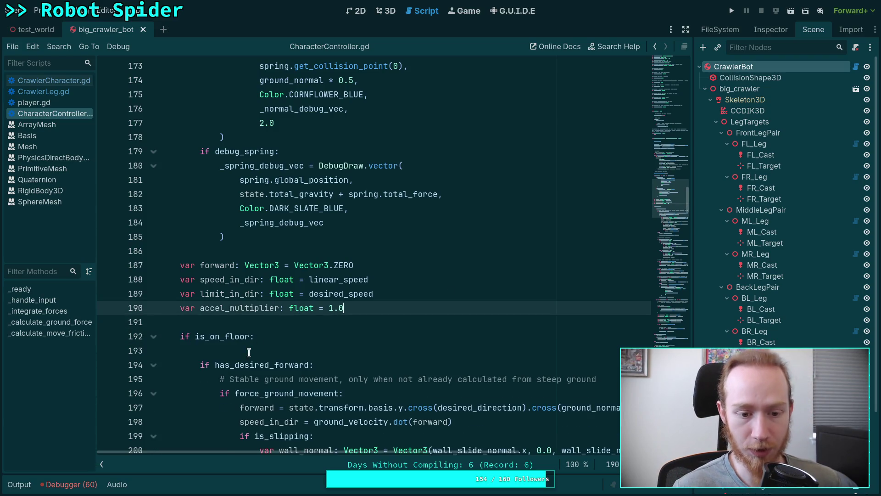
{"action": "left_click", "coordinate": [249, 352]}
{"action": "key", "text": "BackSpace"}
{"action": "key", "text": "BackSpace"}
{"action": "scroll", "coordinate": [249, 352], "scroll_direction": "down", "scroll_amount": 3}
{"action": "key", "text": "Return"}
{"action": "key", "text": "BackSpace"}
{"action": "key", "text": "Return"}
{"action": "key", "text": "ctrl+s"}
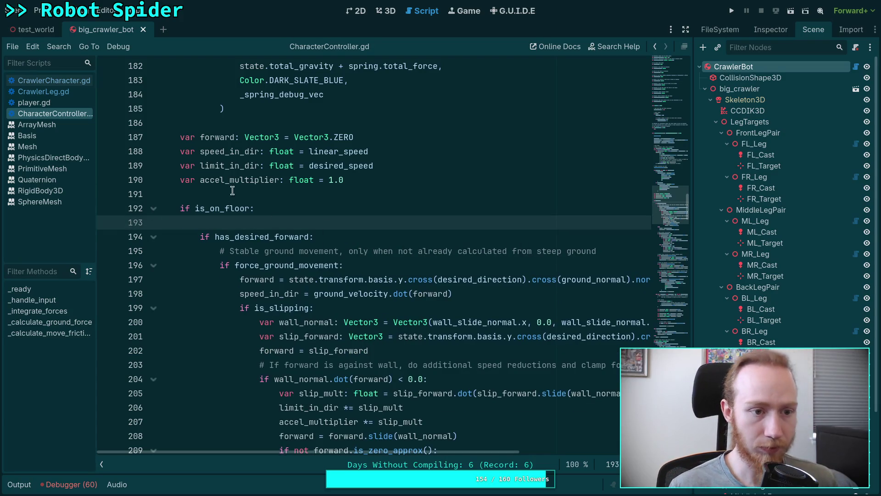
Make has_desired_forward a getter returning desired_speed > 0.0 and not desired_direction.is_zero_approx(), then save
{"action": "scroll", "coordinate": [233, 190], "scroll_direction": "up", "scroll_amount": 18}
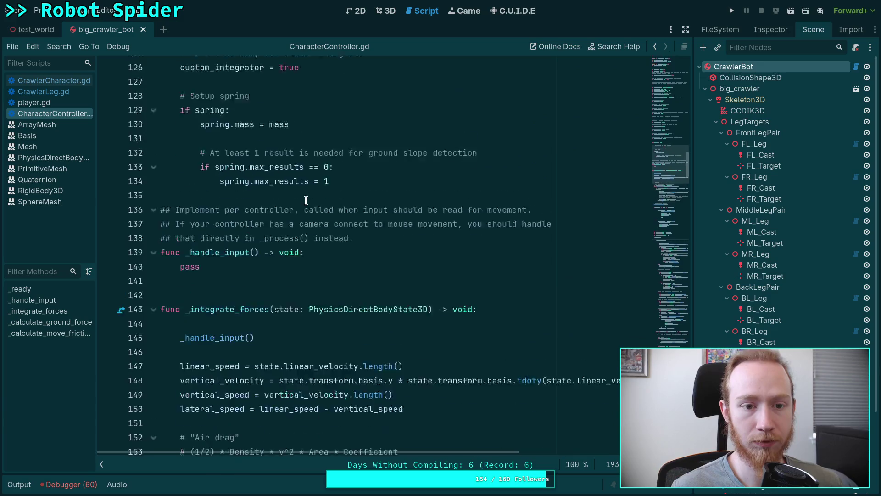
{"action": "scroll", "coordinate": [306, 200], "scroll_direction": "up", "scroll_amount": 16}
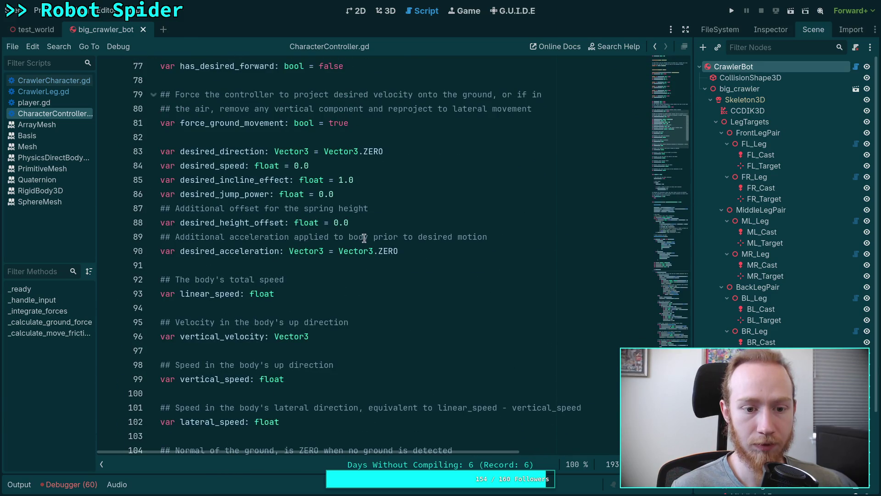
{"action": "scroll", "coordinate": [336, 219], "scroll_direction": "up", "scroll_amount": 3}
{"action": "left_click", "coordinate": [405, 191]}
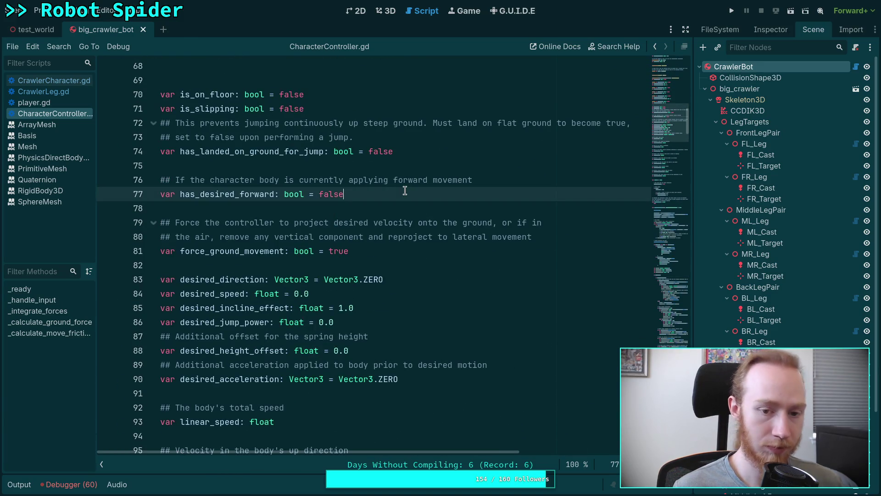
{"action": "key", "text": "BackSpace"}
{"action": "key", "text": "BackSpace"}
{"action": "key", "text": "BackSpace"}
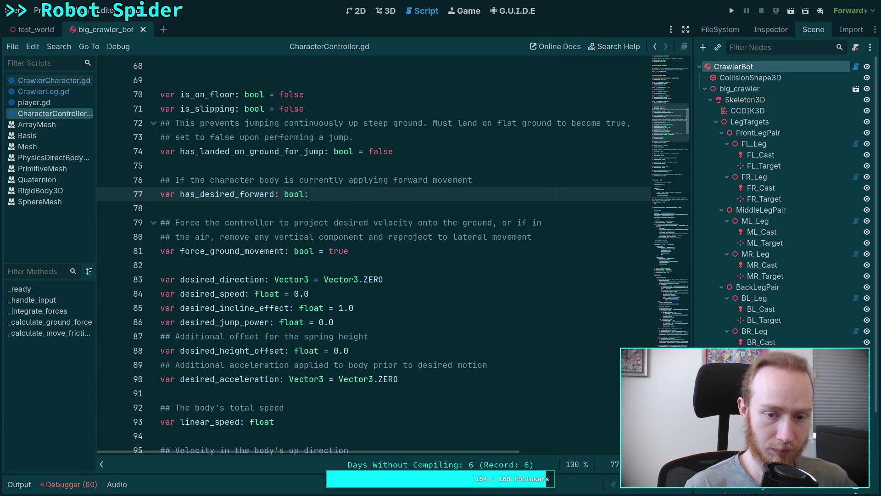
{"action": "key", "text": "Return"}
{"action": "type", "text": "get()"}
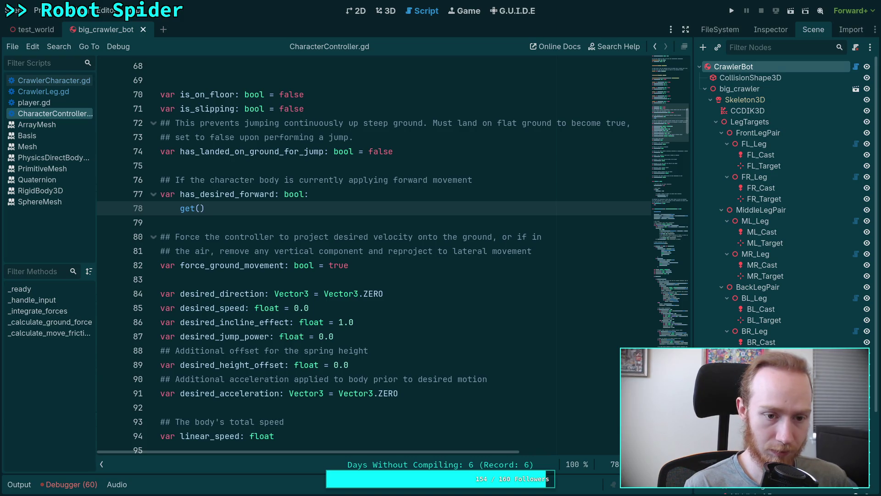
{"action": "type", "text": ":"}
{"action": "key", "text": "Return"}
{"action": "type", "text": "ret"}
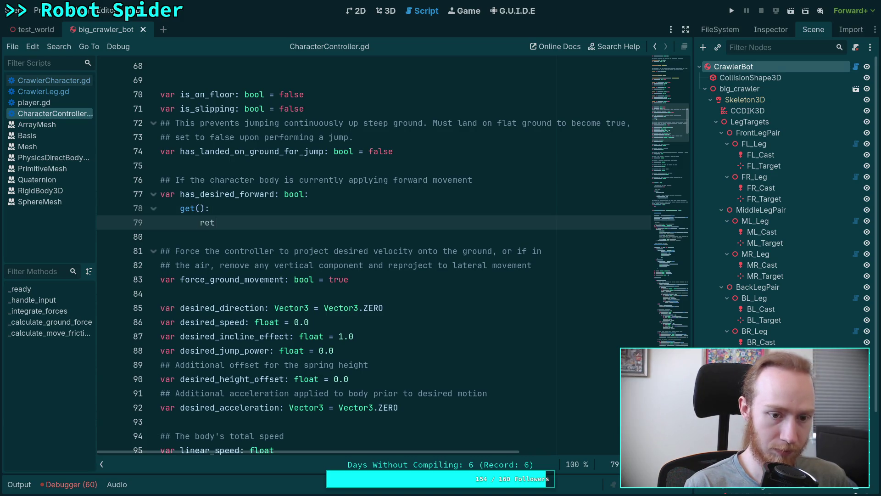
{"action": "type", "text": "urn has_desired_forward = desired_speed > 0.0 and not desired_direction.is_zero_approx()"}
{"action": "left_click_drag", "start_coordinate": [220, 222], "coordinate": [329, 222]}
{"action": "key", "text": "BackSpace"}
{"action": "left_click", "coordinate": [426, 236]}
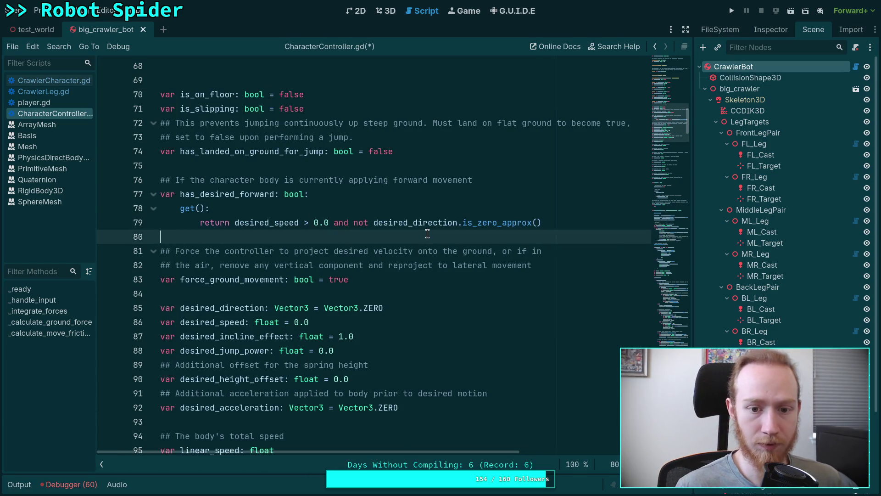
{"action": "key", "text": "ctrl+s"}
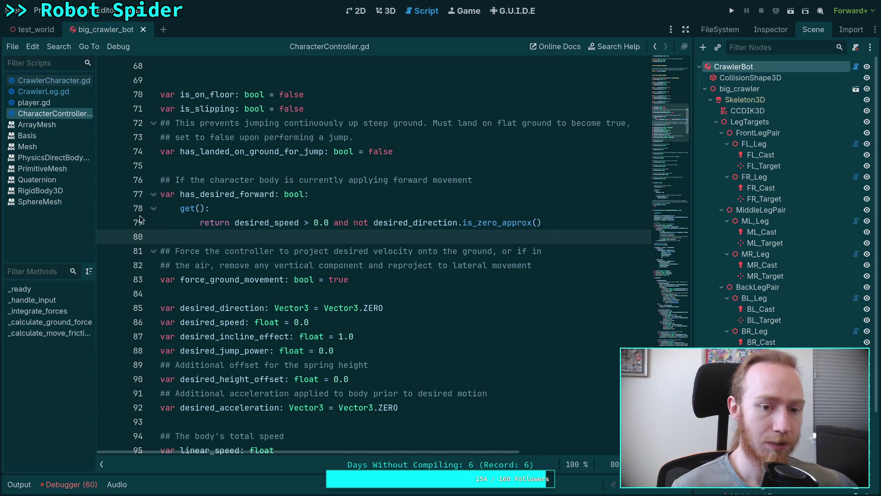
In CrawlerLeg.gd, add then remove 'or body.has_desired_forward' from the is_stepping check
{"action": "left_click", "coordinate": [61, 84]}
{"action": "left_click", "coordinate": [41, 92]}
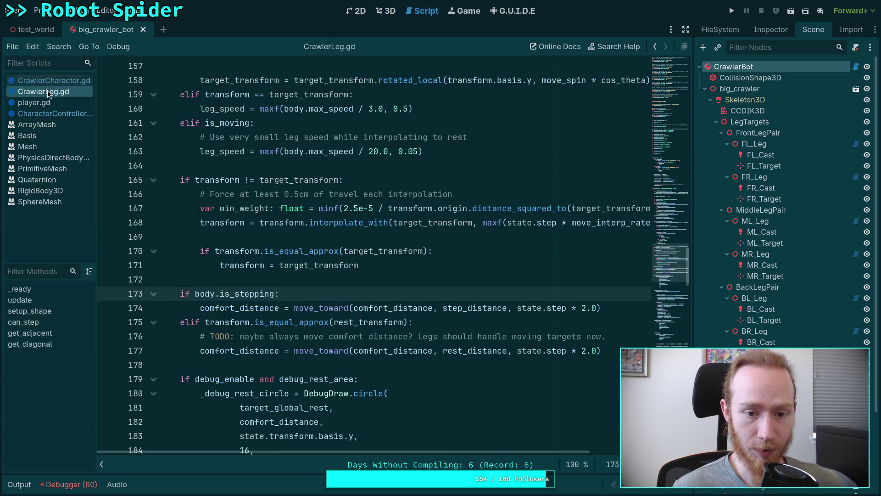
{"action": "type", "text": "or body.has_d"}
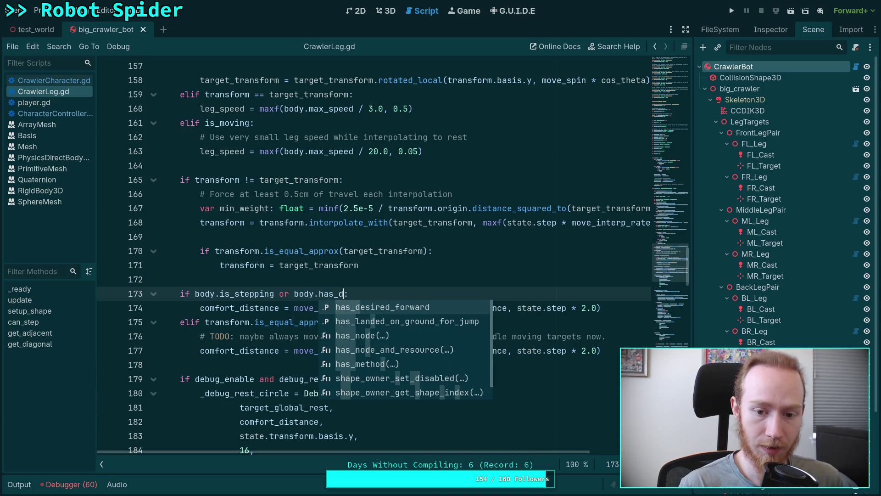
{"action": "key", "text": "Return"}
{"action": "left_click_drag", "start_coordinate": [274, 294], "coordinate": [416, 294]}
{"action": "key", "text": "BackSpace"}
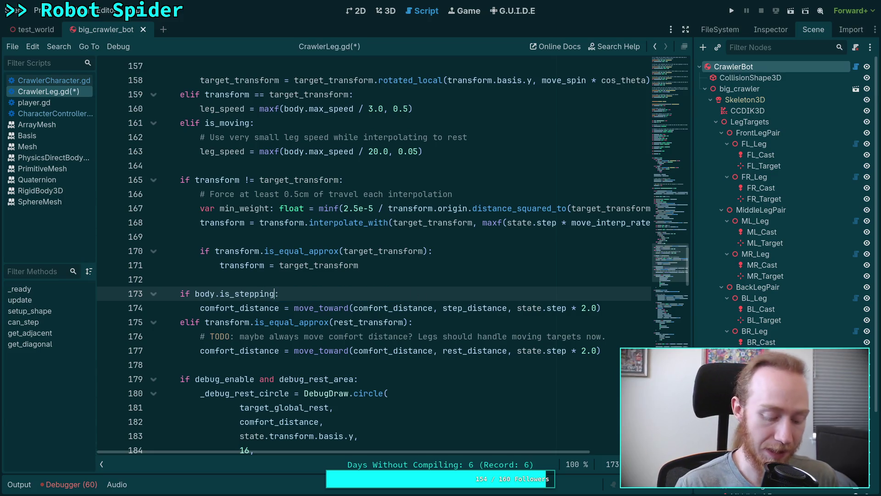
Go back to CrawlerCharacter.gd and look over its pitch and roll code
{"action": "left_click", "coordinate": [67, 117]}
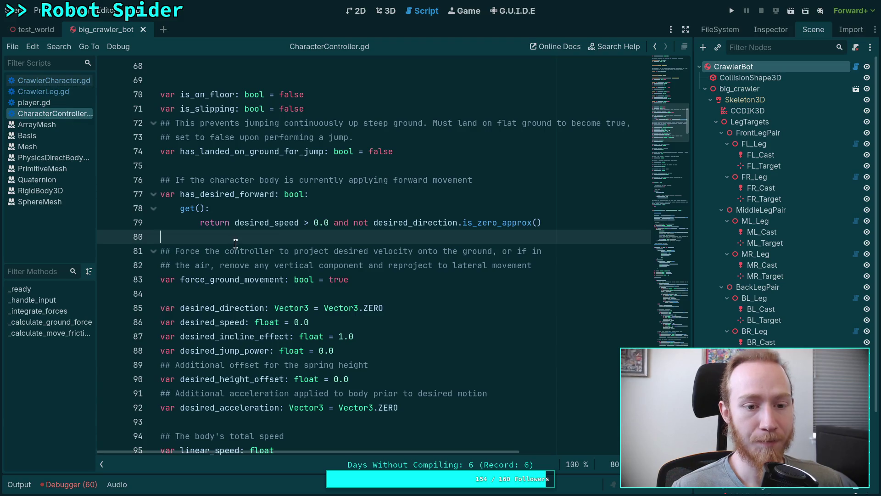
{"action": "key", "text": "alt+Left"}
{"action": "scroll", "coordinate": [333, 264], "scroll_direction": "down", "scroll_amount": 20}
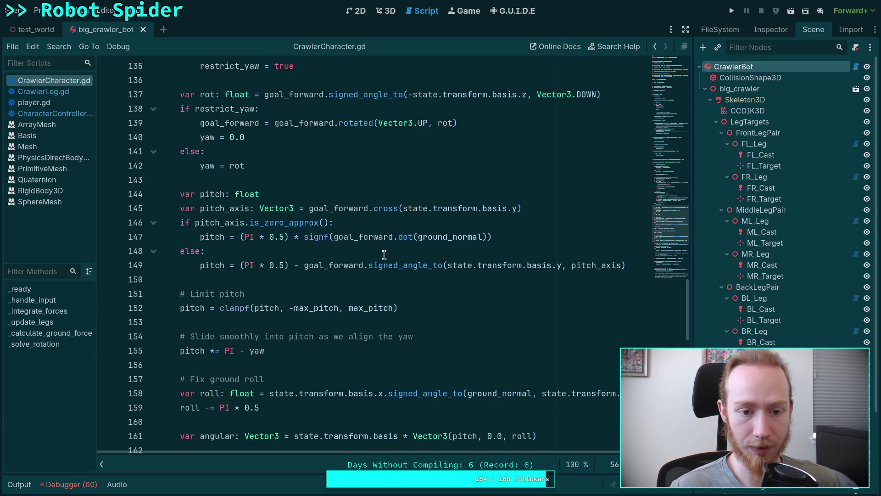
{"action": "scroll", "coordinate": [448, 262], "scroll_direction": "up", "scroll_amount": 10}
Turn is_stepping into a getter returning has_desired_forward or has_desired_rotation
{"action": "left_click", "coordinate": [670, 89]}
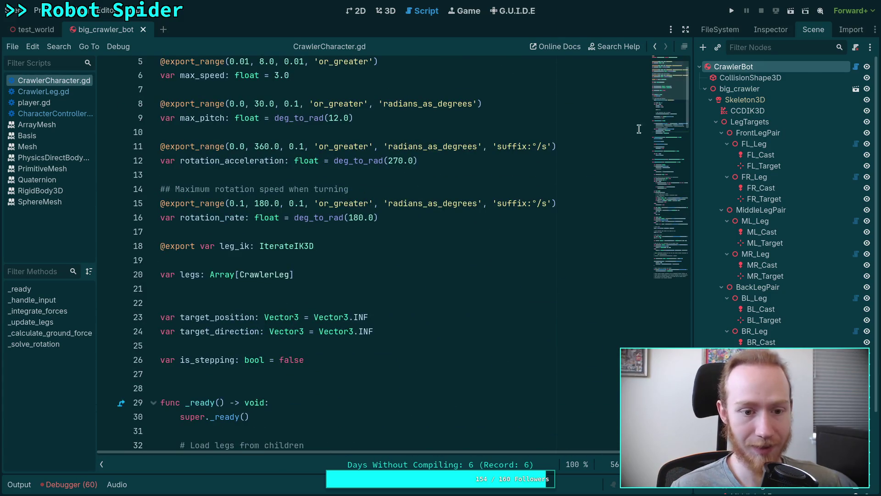
{"action": "left_click", "coordinate": [388, 359]}
{"action": "key", "text": "BackSpace"}
{"action": "key", "text": "BackSpace"}
{"action": "key", "text": "BackSpace"}
{"action": "type", "text": ":"}
{"action": "key", "text": "Return"}
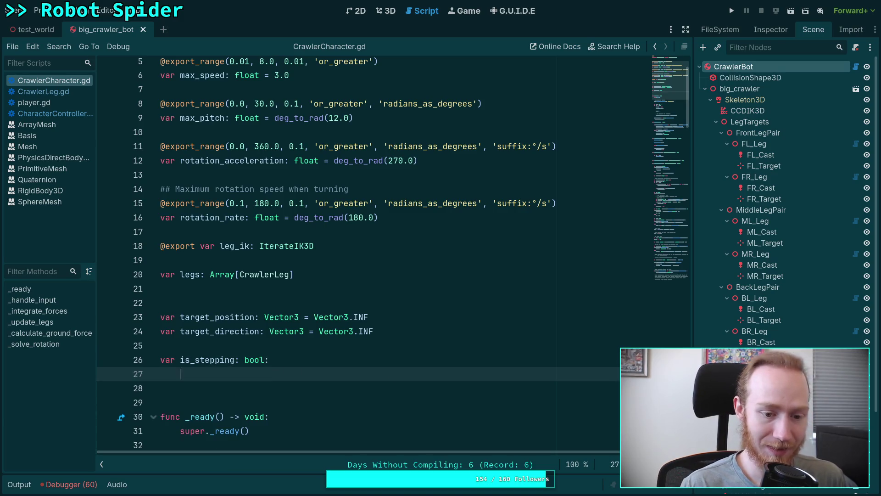
{"action": "type", "text": "get() "}
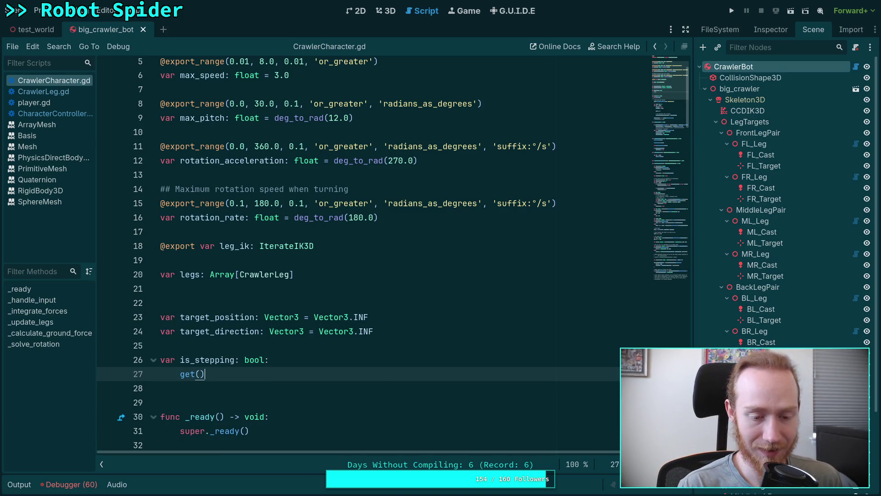
{"action": "type", "text": ":"}
{"action": "key", "text": "Return"}
{"action": "type", "text": "return "}
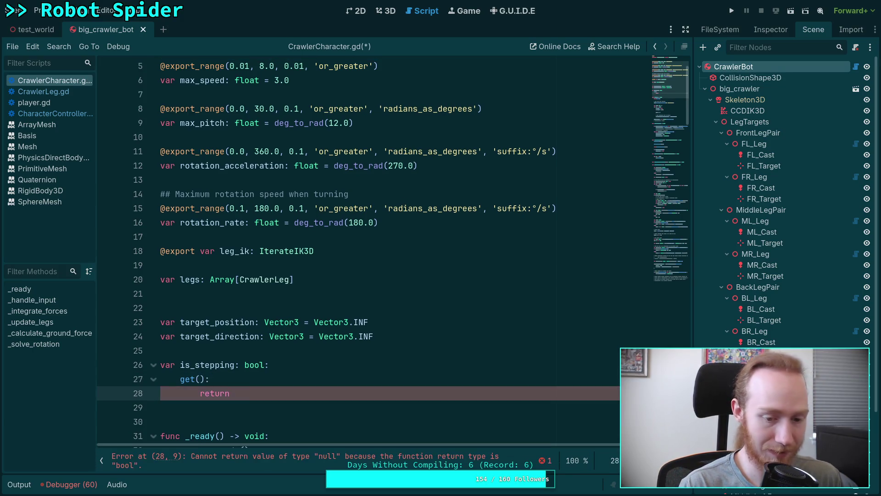
{"action": "type", "text": "has_desired_forward or"}
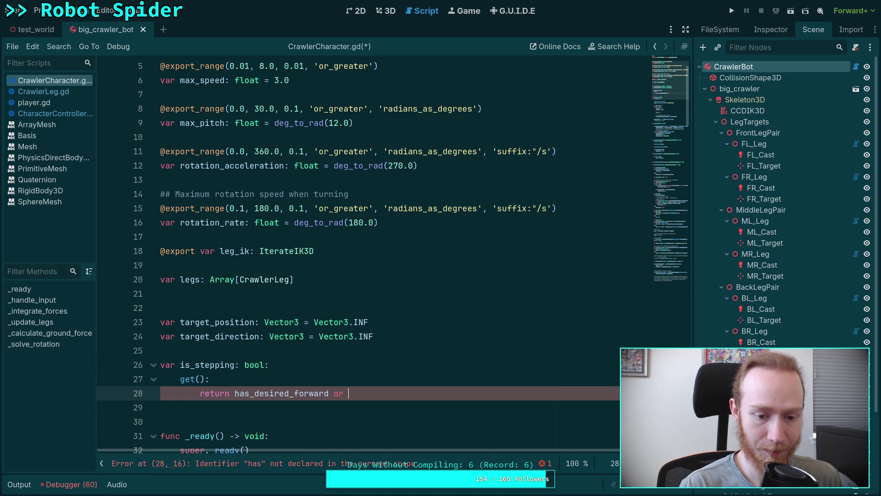
{"action": "type", "text": " has_desired_"}
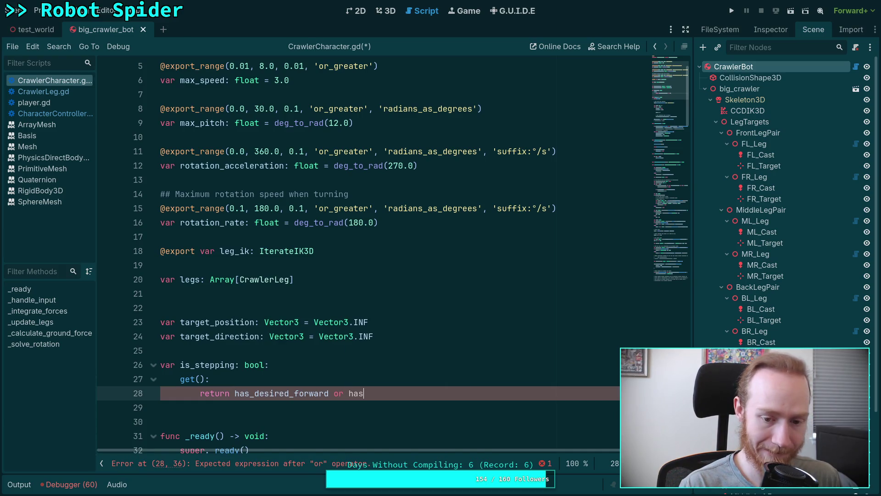
{"action": "type", "text": "rotation"}
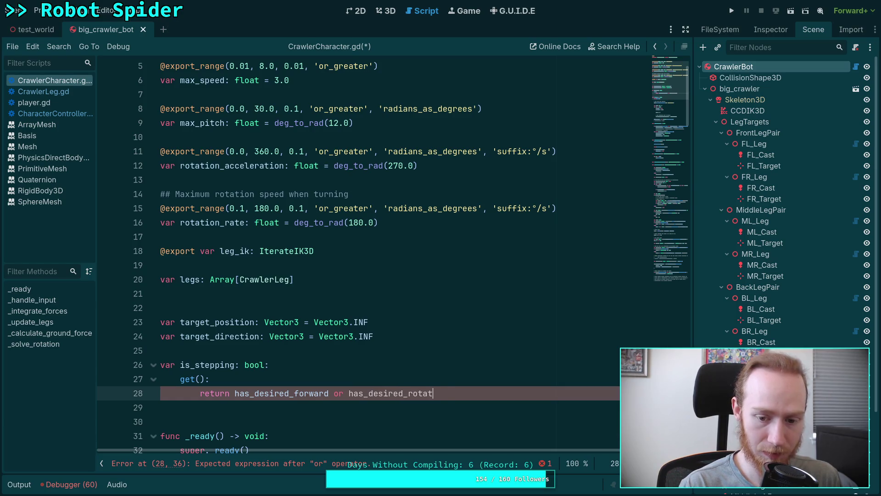
Declare 'var has_desired_rotation: bool' below the is_stepping getter
{"action": "scroll", "coordinate": [435, 283], "scroll_direction": "down", "scroll_amount": 3}
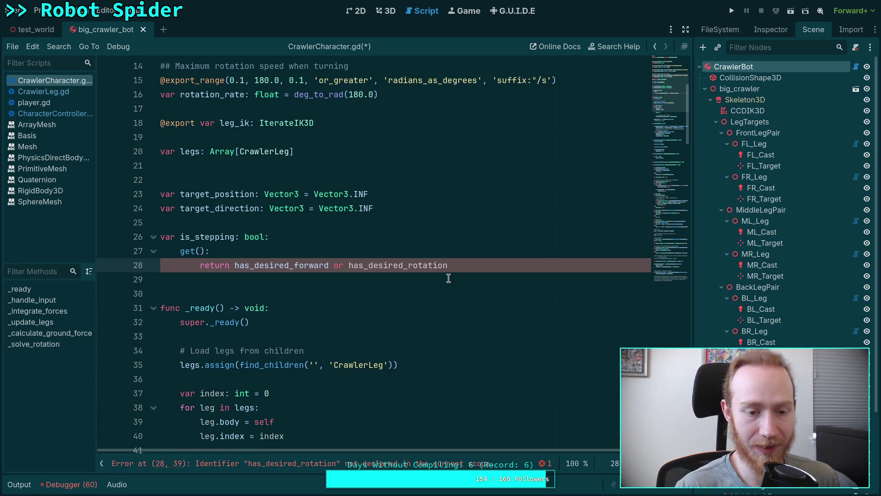
{"action": "key", "text": "Return"}
{"action": "key", "text": "Return"}
{"action": "type", "text": "var has_e"}
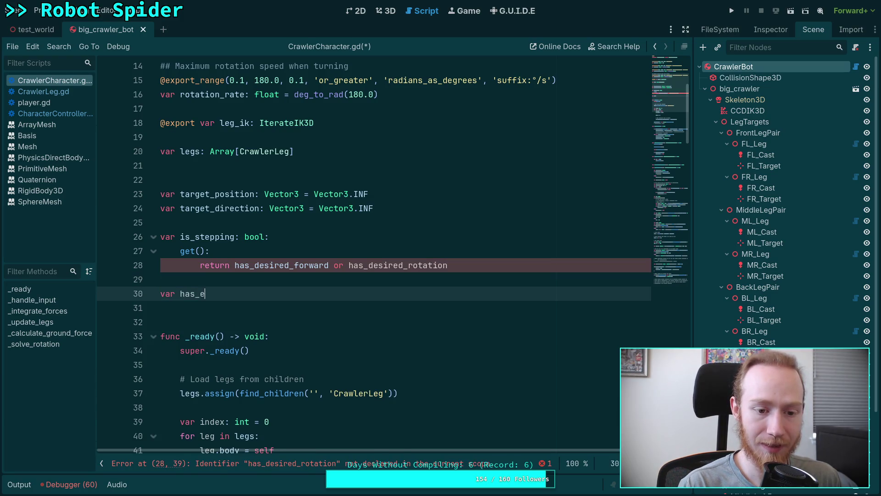
{"action": "key", "text": "BackSpace"}
{"action": "type", "text": "desired_"}
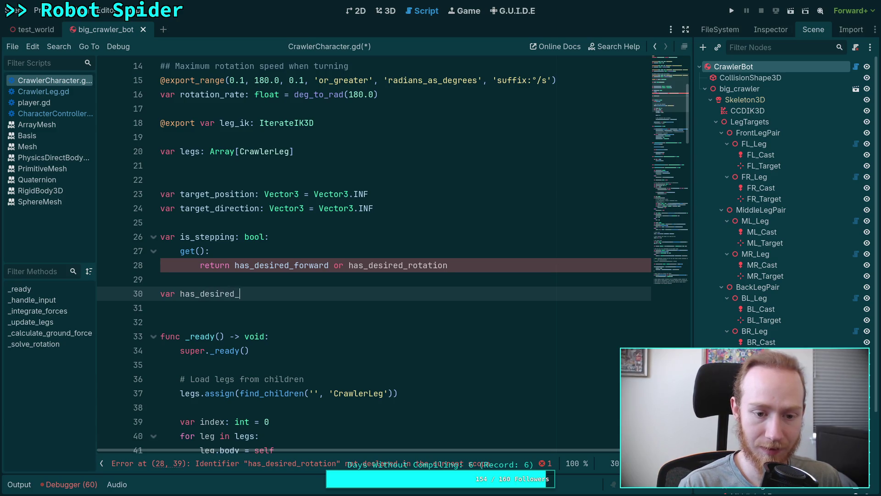
{"action": "type", "text": "rotation: bool"}
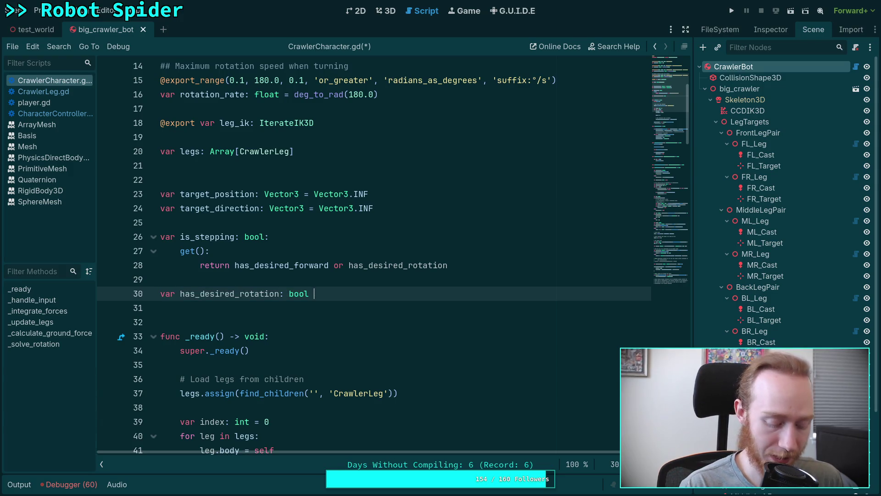
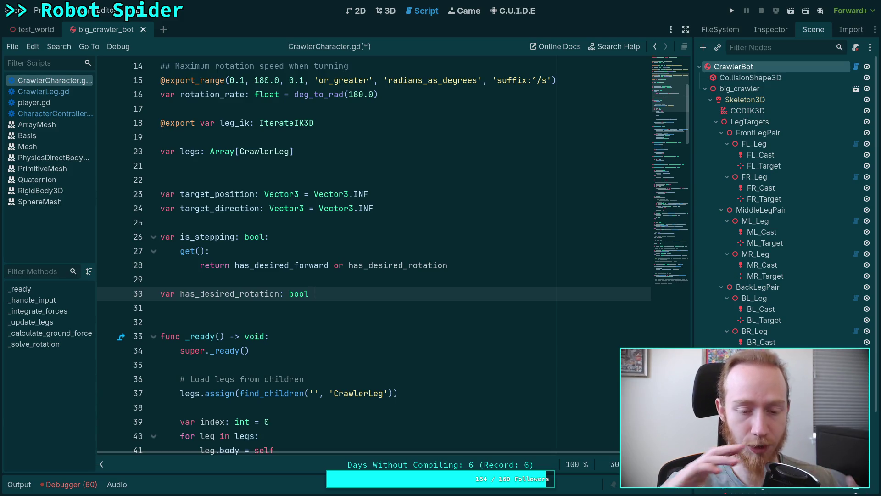
Begin turning has_desired_rotation into a getter property with a get() block
{"action": "type", "text": ":"}
{"action": "key", "text": "Return"}
{"action": "type", "text": "get"}
{"action": "key", "text": "BackSpace"}
{"action": "type", "text": "()"}
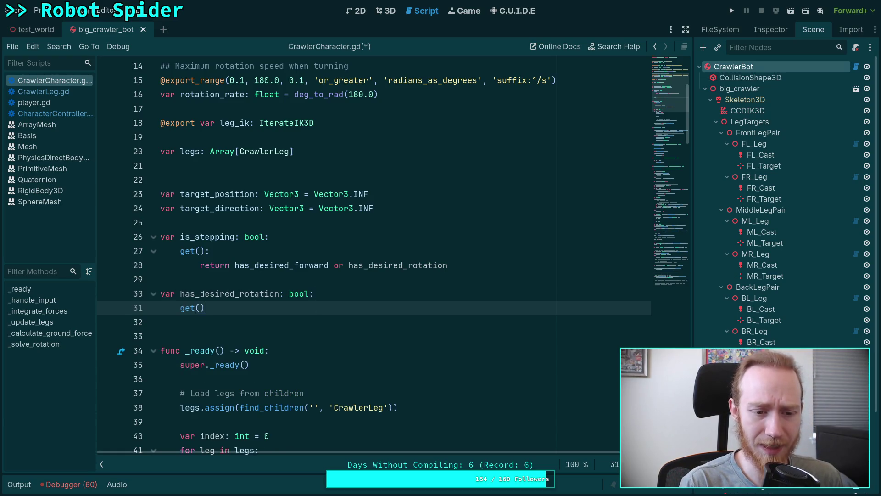
{"action": "key", "text": "Return"}
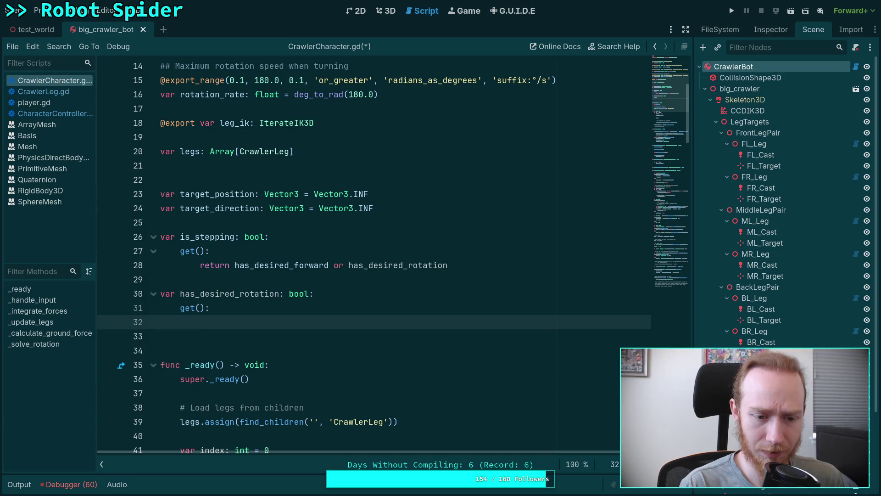
Replace the unfinished getter with '= false', making it a plain bool, and save the script
{"action": "left_click_drag", "start_coordinate": [199, 322], "coordinate": [311, 294]}
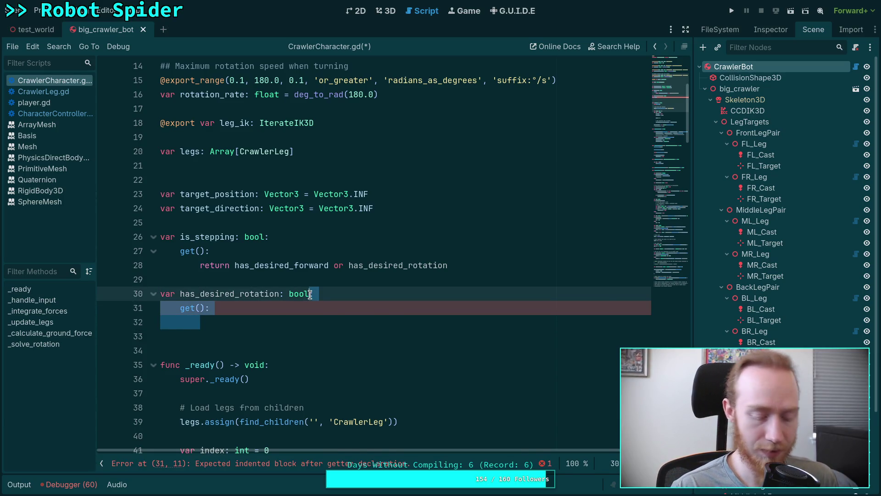
{"action": "type", "text": "= false"}
{"action": "key", "text": "ctrl+s"}
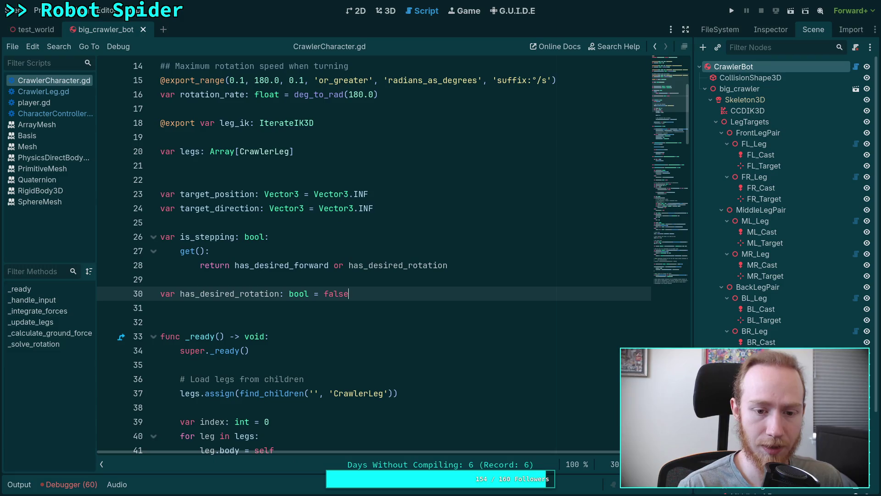
{"action": "left_click_drag", "start_coordinate": [679, 201], "coordinate": [672, 265]}
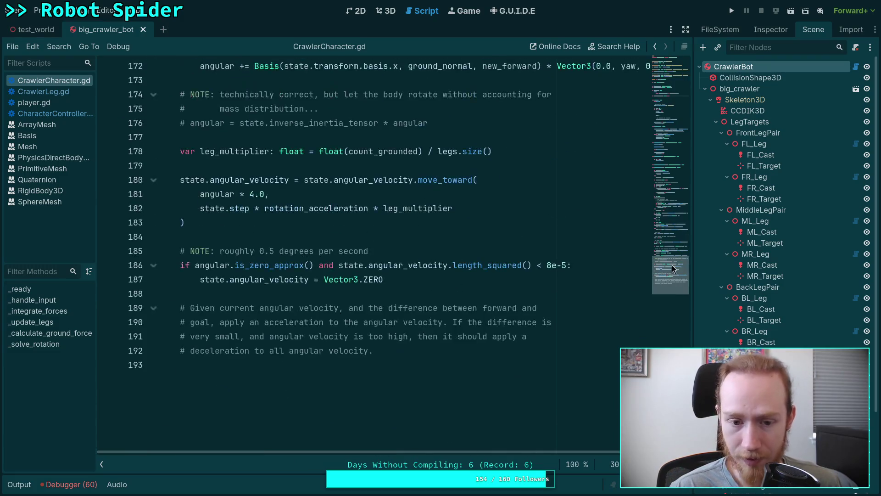
Split the 'and' condition into a nested if with the velocity reset indented beneath it
{"action": "left_click", "coordinate": [69, 92]}
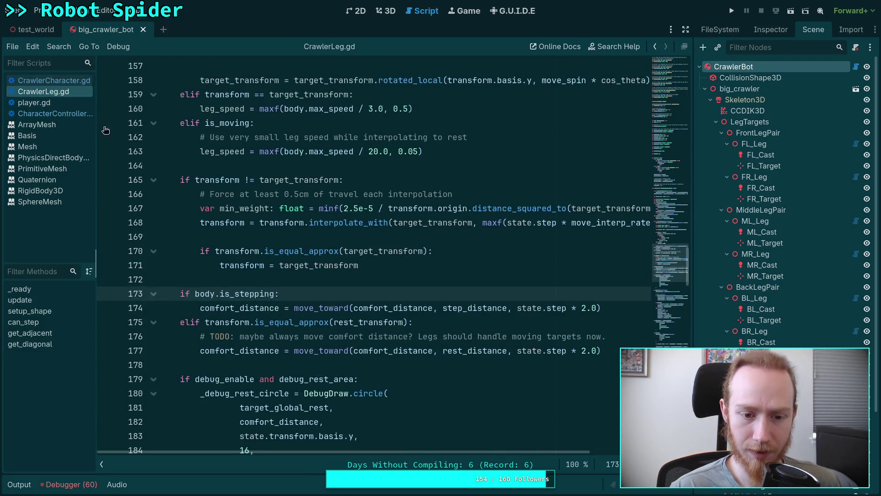
{"action": "left_click", "coordinate": [68, 83]}
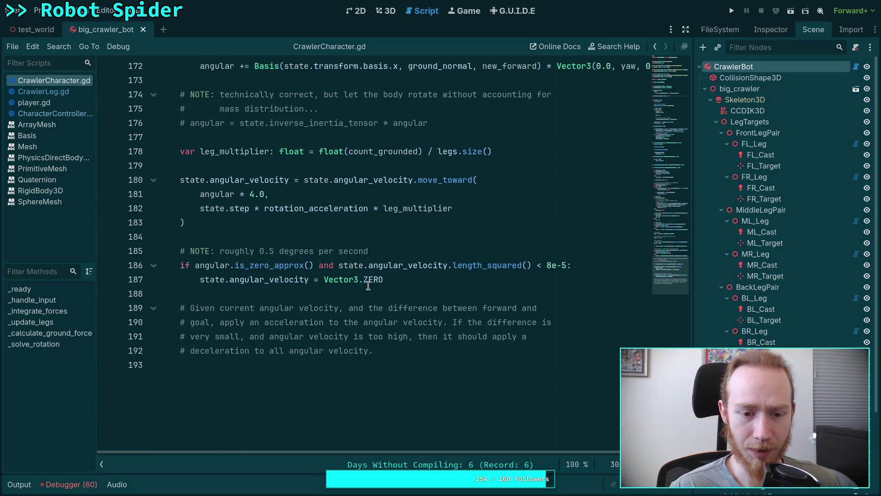
{"action": "scroll", "coordinate": [374, 313], "scroll_direction": "up", "scroll_amount": 1}
{"action": "left_click", "coordinate": [409, 323]}
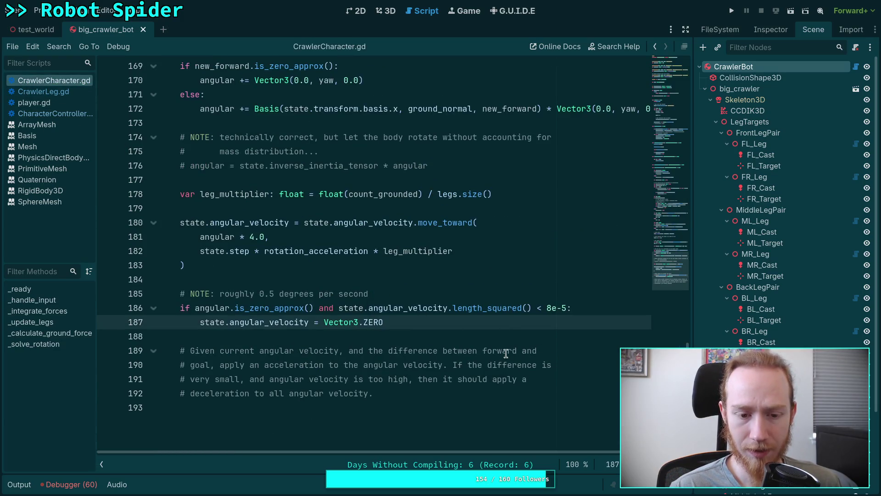
{"action": "left_click", "coordinate": [316, 307]}
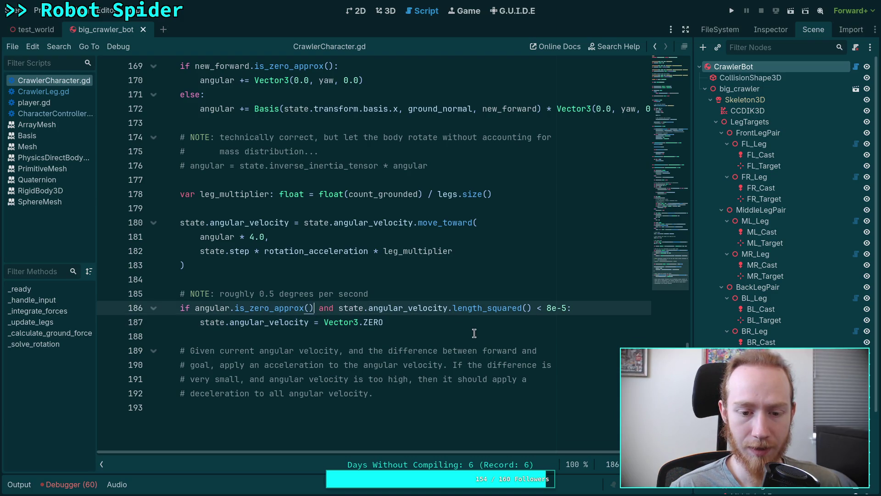
{"action": "key", "text": "Delete"}
{"action": "key", "text": "Delete"}
{"action": "key", "text": "Delete"}
{"action": "type", "text": ":"}
{"action": "key", "text": "Return"}
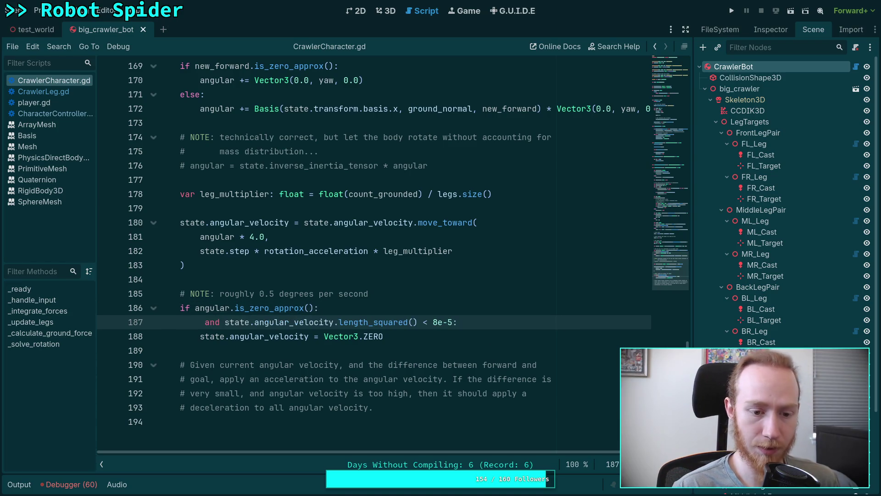
{"action": "key", "text": "Delete"}
{"action": "type", "text": "if"}
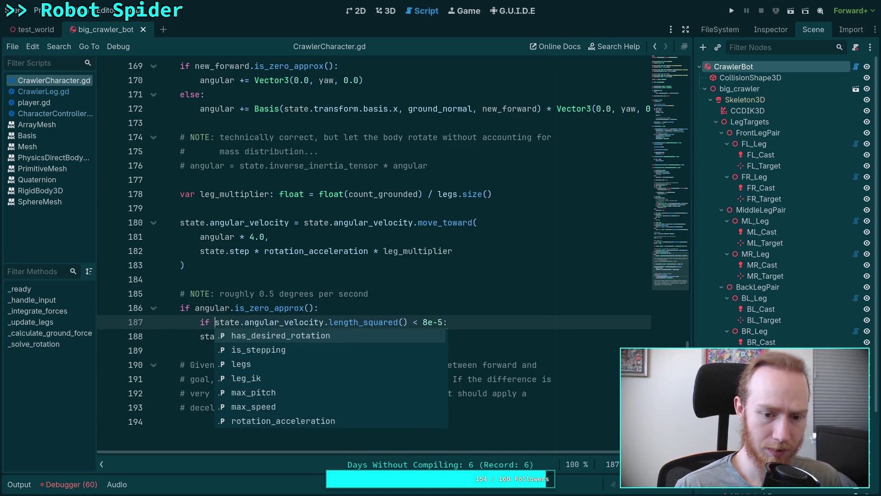
{"action": "left_click", "coordinate": [197, 339]}
{"action": "key", "text": "Tab"}
Move the NOTE comment below the zero check and indent it into the block
{"action": "left_click", "coordinate": [256, 295]}
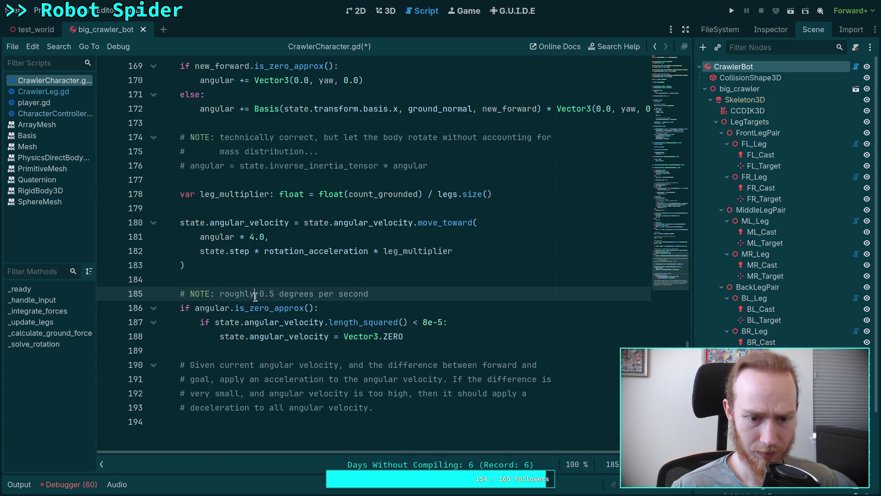
{"action": "key", "text": "alt+Down"}
{"action": "left_click", "coordinate": [176, 309]}
{"action": "key", "text": "Tab"}
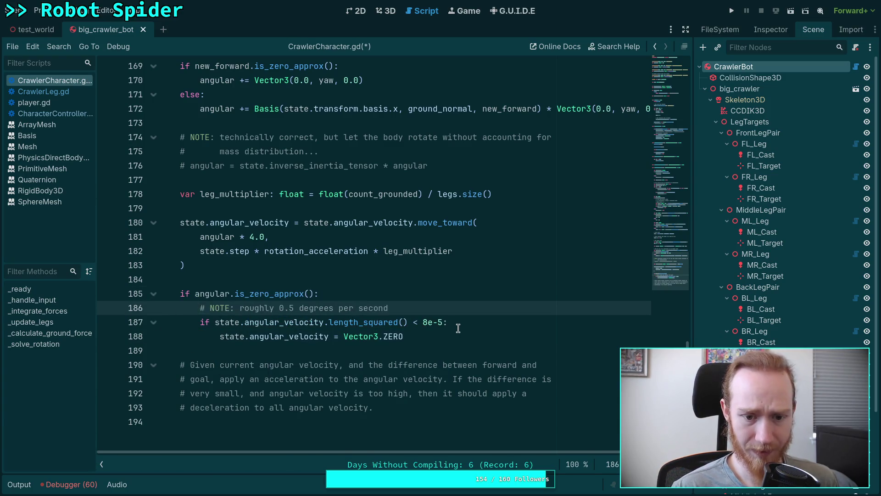
Add an else branch that sets has_desired_rotation = true
{"action": "left_click", "coordinate": [459, 332]}
{"action": "key", "text": "Return"}
{"action": "key", "text": "BackSpace"}
{"action": "key", "text": "BackSpace"}
{"action": "type", "text": "else:"}
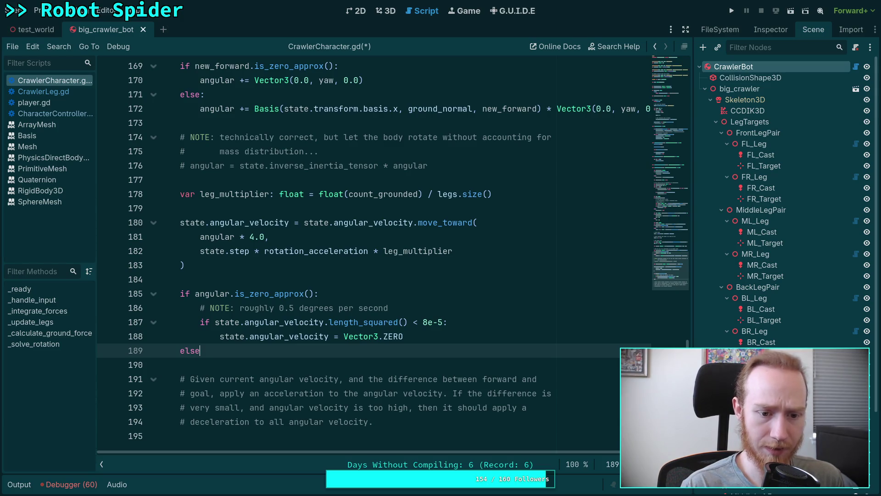
{"action": "key", "text": "Return"}
{"action": "type", "text": "has_"}
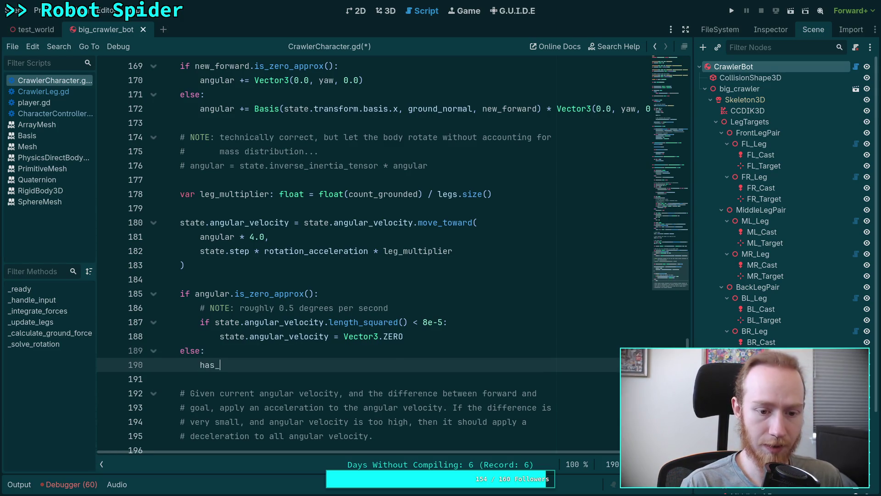
{"action": "key", "text": "Return"}
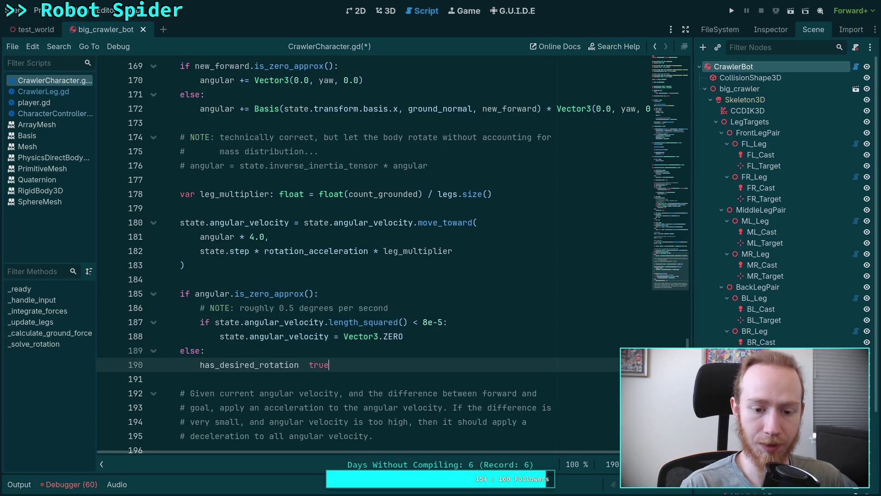
{"action": "type", "text": "= true"}
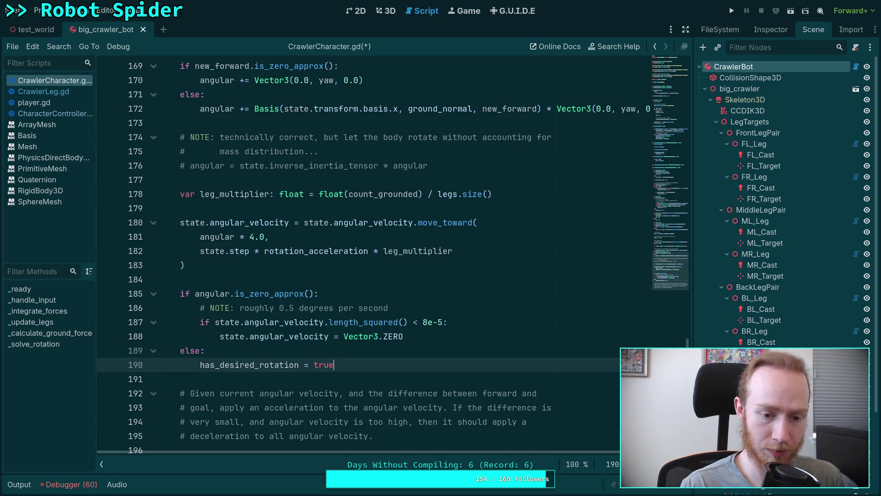
Set has_desired_rotation = false under the zero check and save the script
{"action": "key", "text": "Up"}
{"action": "key", "text": "Up"}
{"action": "key", "text": "Up"}
{"action": "key", "text": "Return"}
{"action": "type", "text": "has_d"}
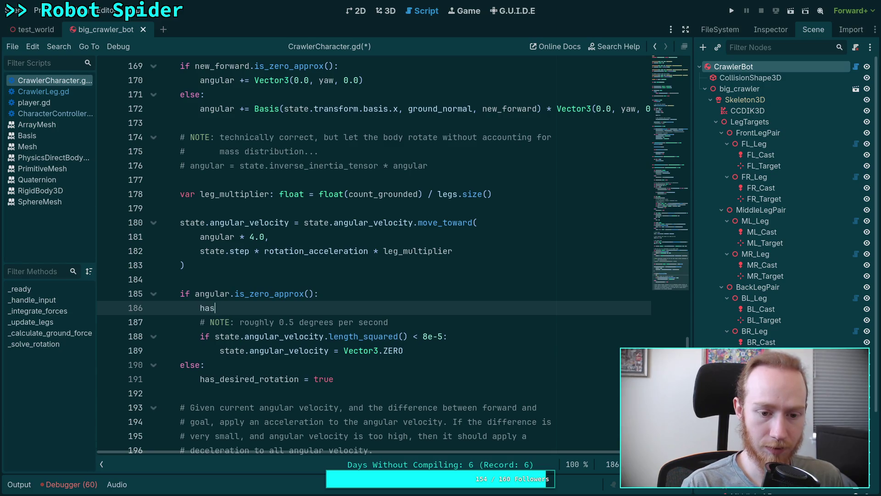
{"action": "key", "text": "Return"}
{"action": "type", "text": "= false"}
{"action": "key", "text": "ctrl+s"}
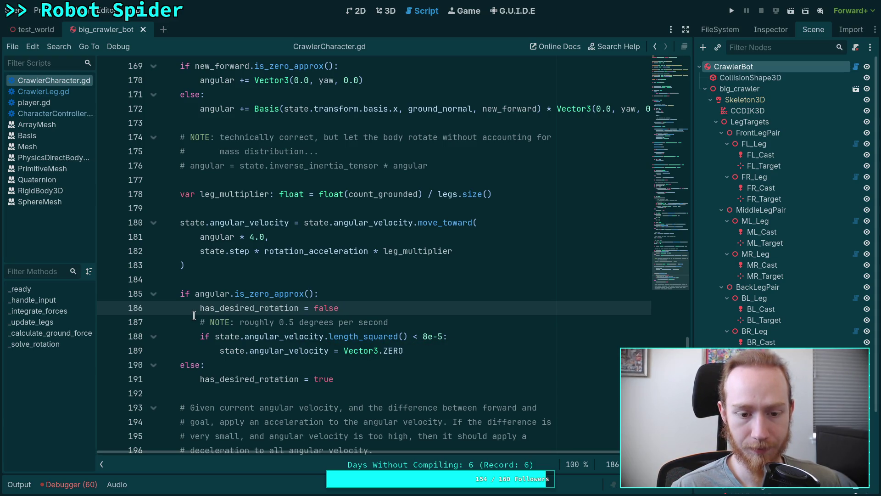
{"action": "left_click_drag", "start_coordinate": [200, 308], "coordinate": [385, 309]}
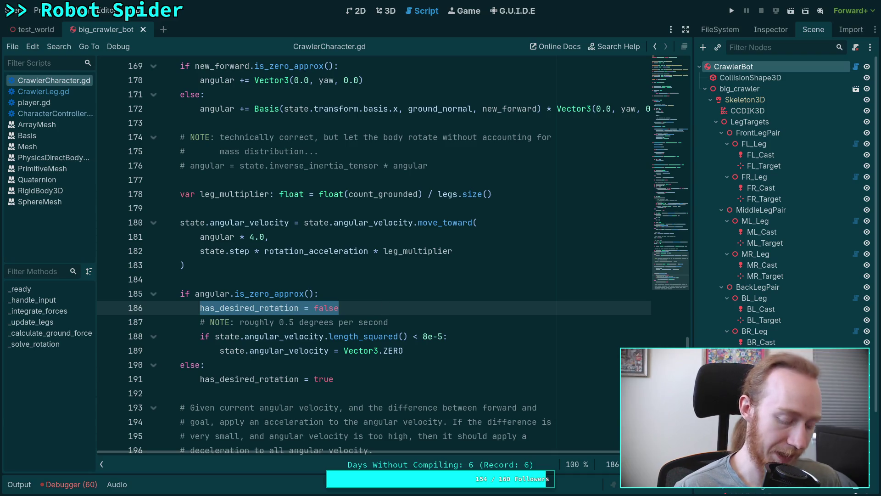
Move the assignment above the check and make it has_desired_rotation = not angular.is_zero_approx()
{"action": "key", "text": "alt+Up"}
{"action": "key", "text": "shift+Tab"}
{"action": "double_click", "coordinate": [296, 293]}
{"action": "type", "text": "not angula"}
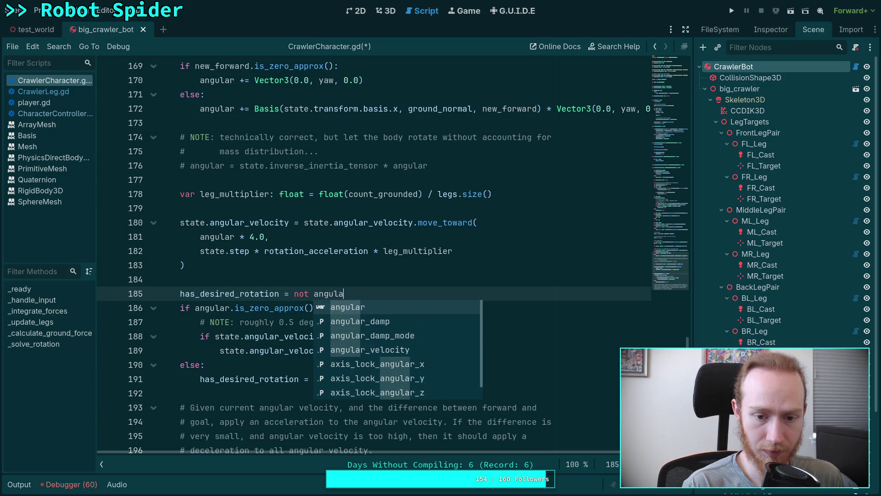
{"action": "type", "text": "r.is_z"}
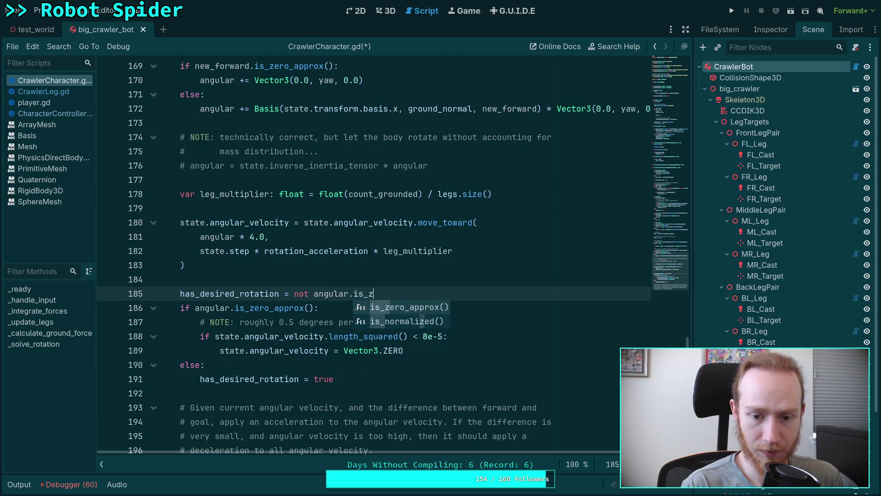
{"action": "key", "text": "Return"}
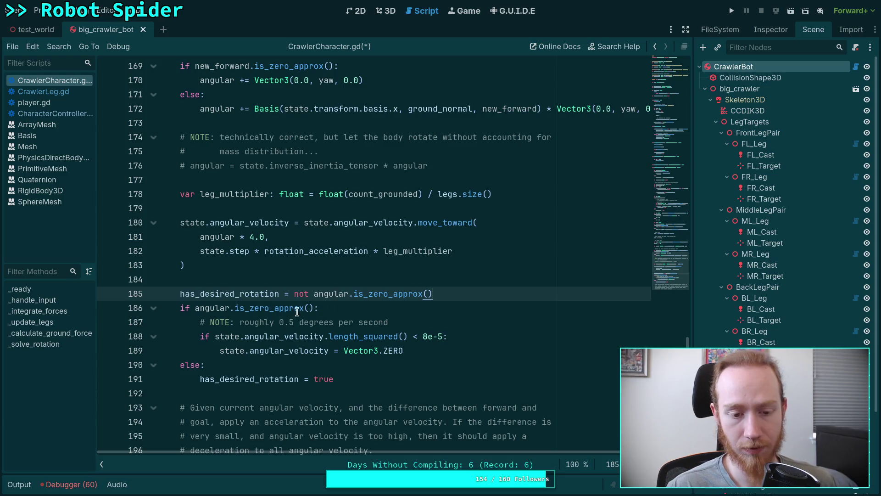
Replace the old if condition with has_desired_rotation
{"action": "left_click_drag", "start_coordinate": [198, 311], "coordinate": [314, 309]}
{"action": "key", "text": "BackSpace"}
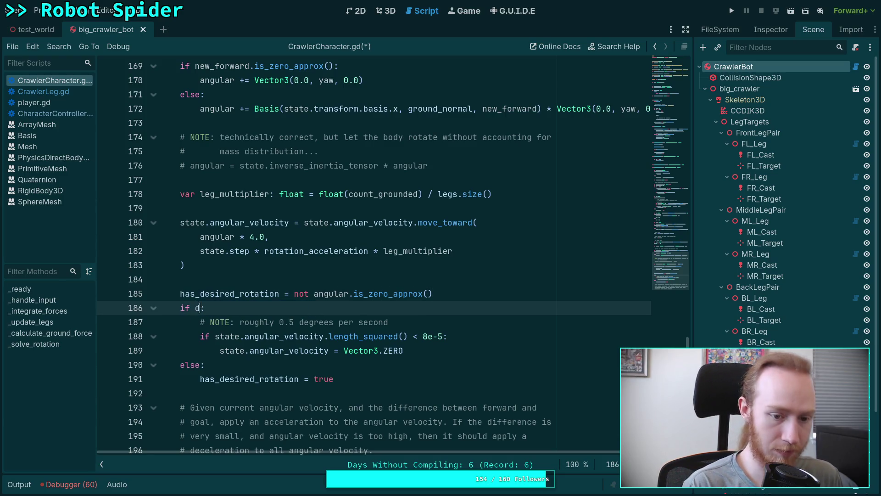
{"action": "type", "text": "d"}
{"action": "key", "text": "BackSpace"}
{"action": "type", "text": "ha"}
{"action": "key", "text": "Return"}
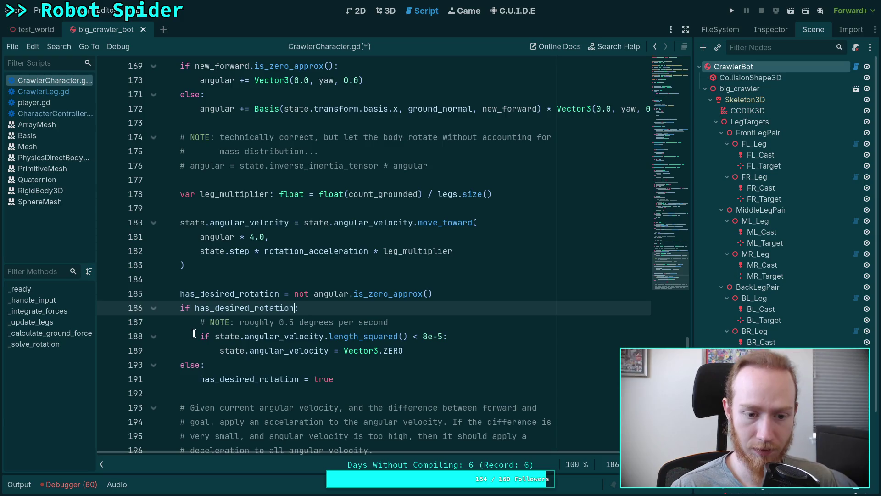
Move the NOTE comment above the if and merge the nested if into an 'and' condition
{"action": "left_click", "coordinate": [205, 327]}
{"action": "key", "text": "alt+Up"}
{"action": "left_click_drag", "start_coordinate": [210, 337], "coordinate": [296, 321]}
{"action": "type", "text": "and"}
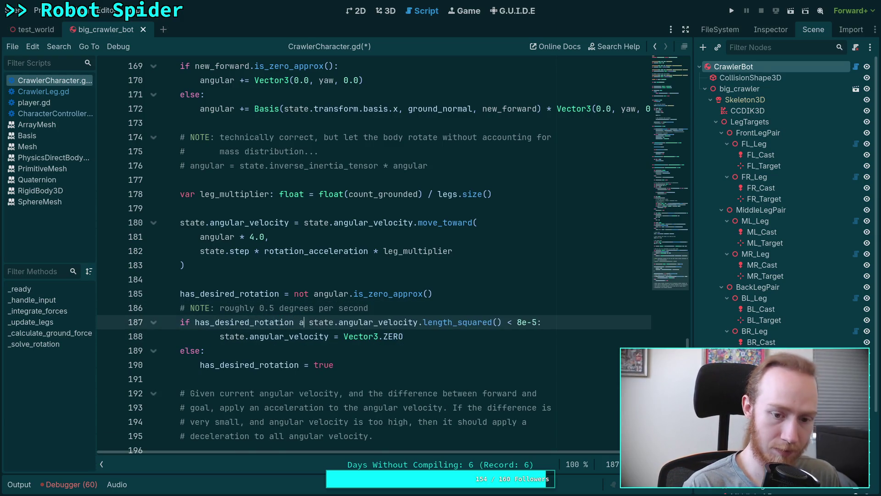
{"action": "key", "text": "Right"}
{"action": "key", "text": "Escape"}
Delete the leftover else branch and its assignment
{"action": "key", "text": "Down"}
{"action": "key", "text": "shift+Tab"}
{"action": "key", "text": "Down"}
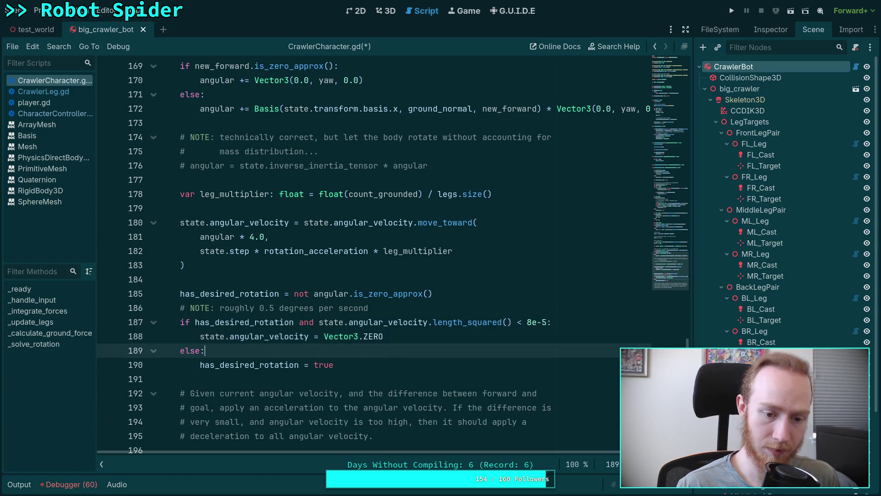
{"action": "key", "text": "shift+Down"}
{"action": "key", "text": "Up"}
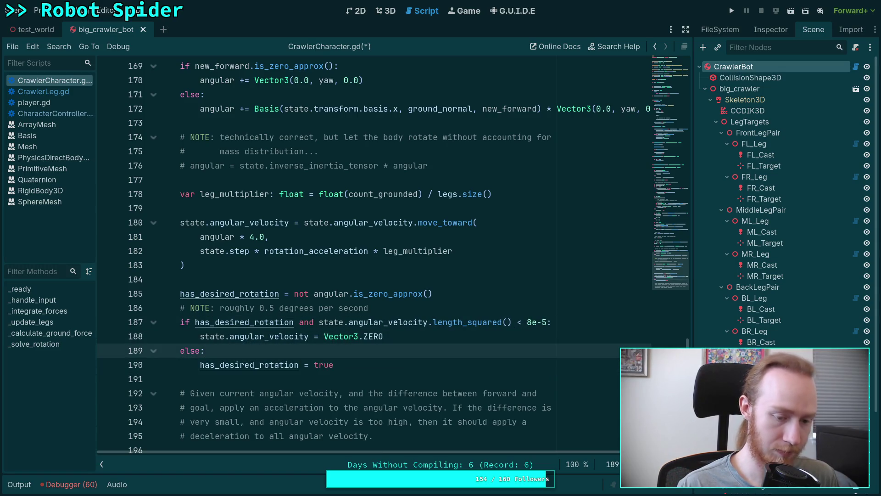
{"action": "key", "text": "ctrl+shift+k"}
{"action": "key", "text": "ctrl+shift+k"}
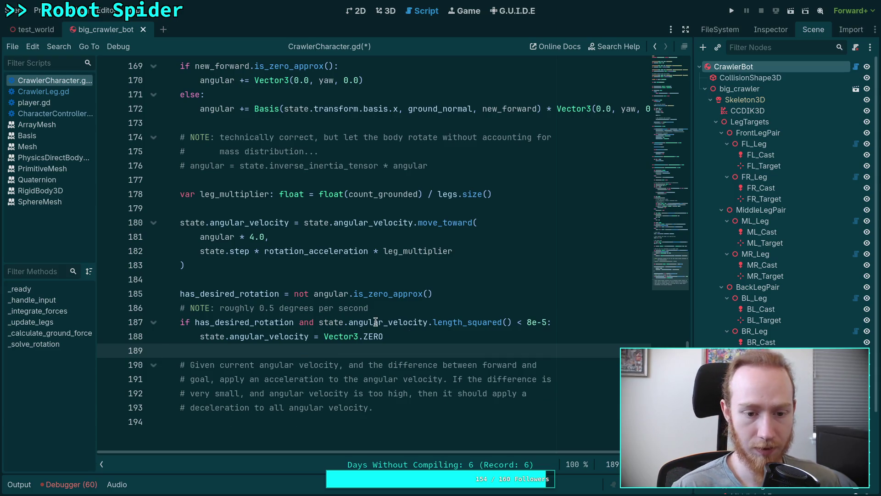
Add a blank line below the has_desired_rotation assignment and save the script
{"action": "key", "text": "Up"}
{"action": "key", "text": "Up"}
{"action": "key", "text": "Up"}
{"action": "key", "text": "End"}
{"action": "key", "text": "Return"}
{"action": "key", "text": "ctrl+s"}
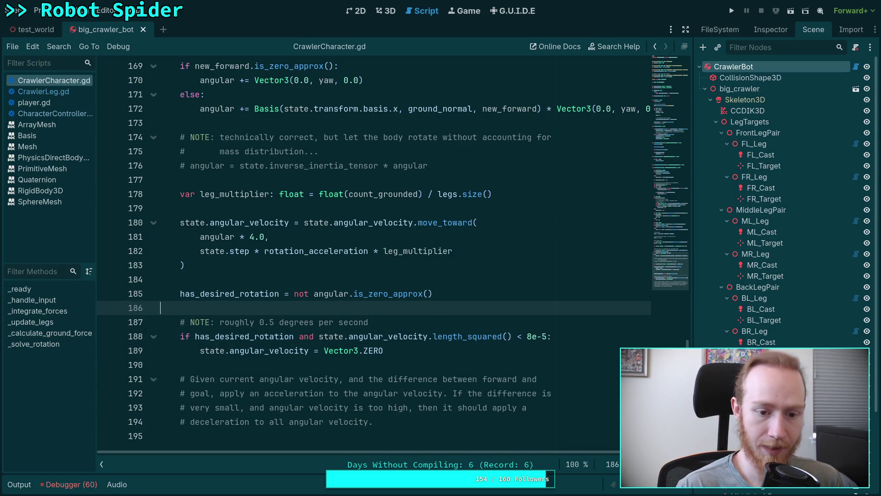
{"action": "scroll", "coordinate": [377, 321], "scroll_direction": "up", "scroll_amount": 17}
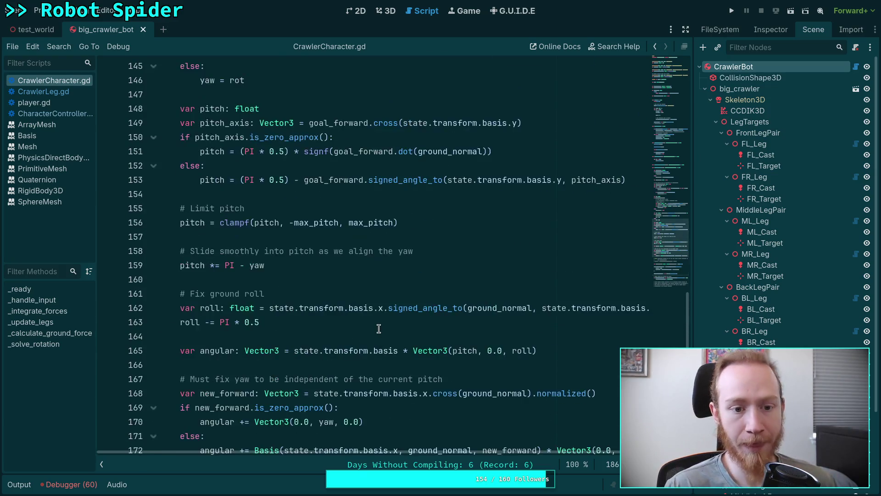
{"action": "scroll", "coordinate": [384, 323], "scroll_direction": "up", "scroll_amount": 7}
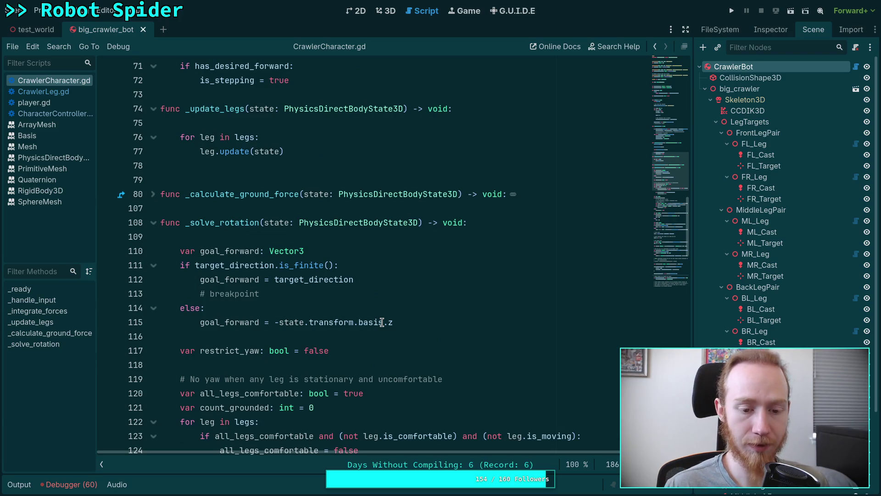
{"action": "scroll", "coordinate": [380, 295], "scroll_direction": "down", "scroll_amount": 4}
{"action": "scroll", "coordinate": [380, 294], "scroll_direction": "down", "scroll_amount": 1}
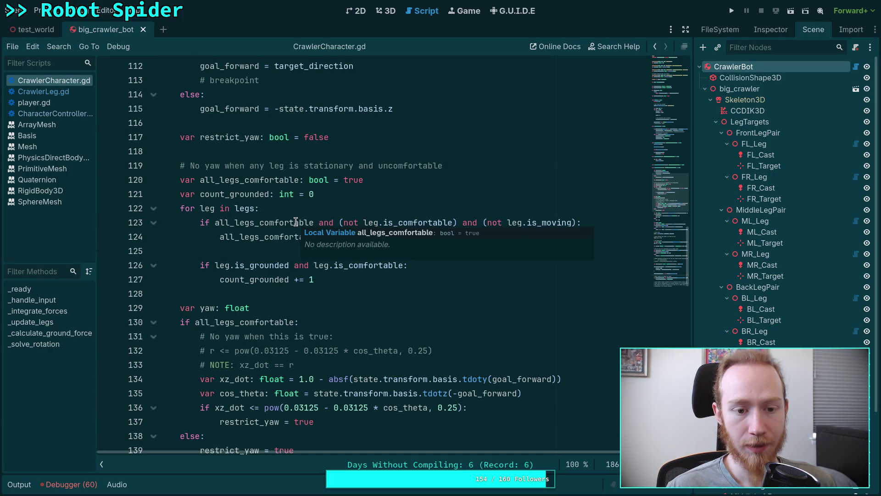
{"action": "scroll", "coordinate": [233, 218], "scroll_direction": "down", "scroll_amount": 3}
{"action": "scroll", "coordinate": [237, 215], "scroll_direction": "down", "scroll_amount": 1}
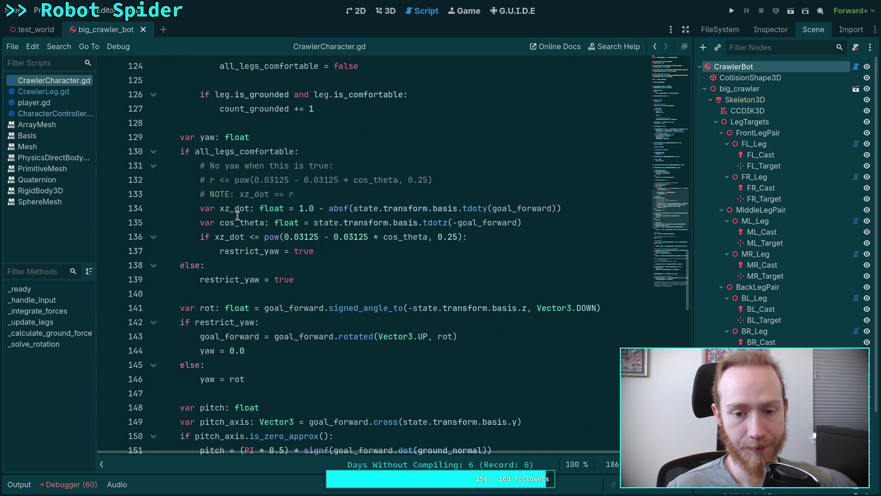
{"action": "scroll", "coordinate": [237, 215], "scroll_direction": "up", "scroll_amount": 7}
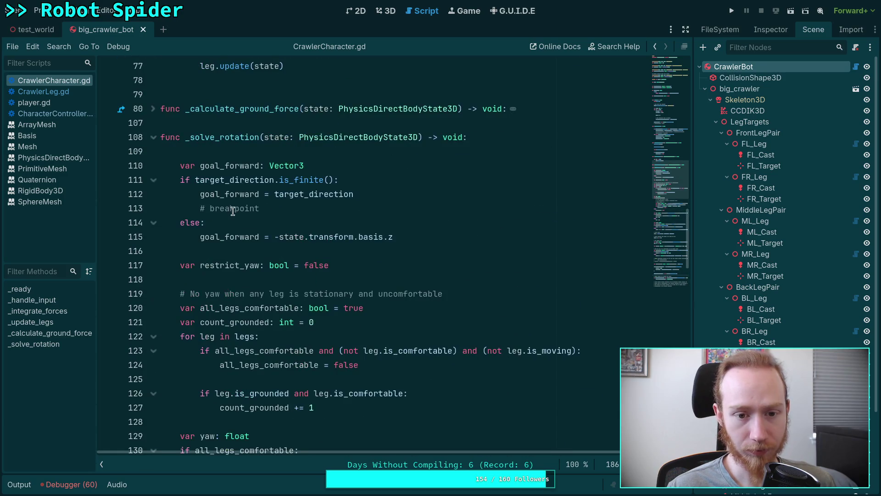
{"action": "scroll", "coordinate": [232, 217], "scroll_direction": "down", "scroll_amount": 3}
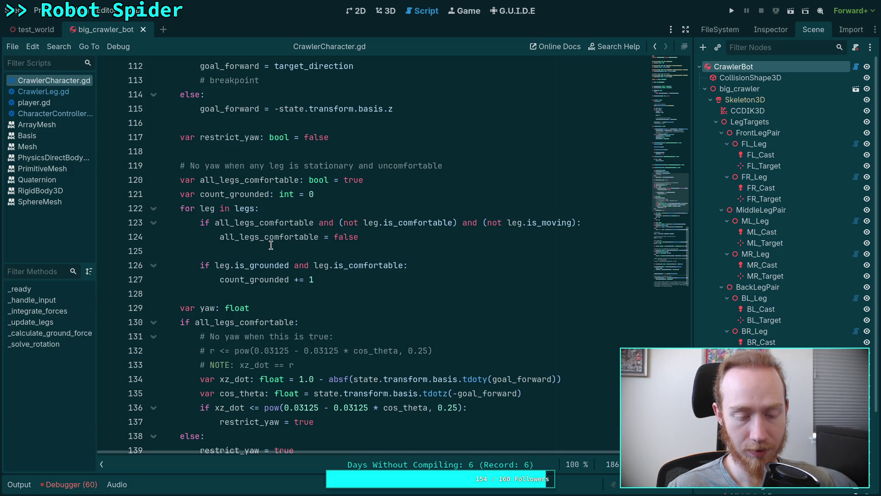
{"action": "scroll", "coordinate": [270, 245], "scroll_direction": "down", "scroll_amount": 9}
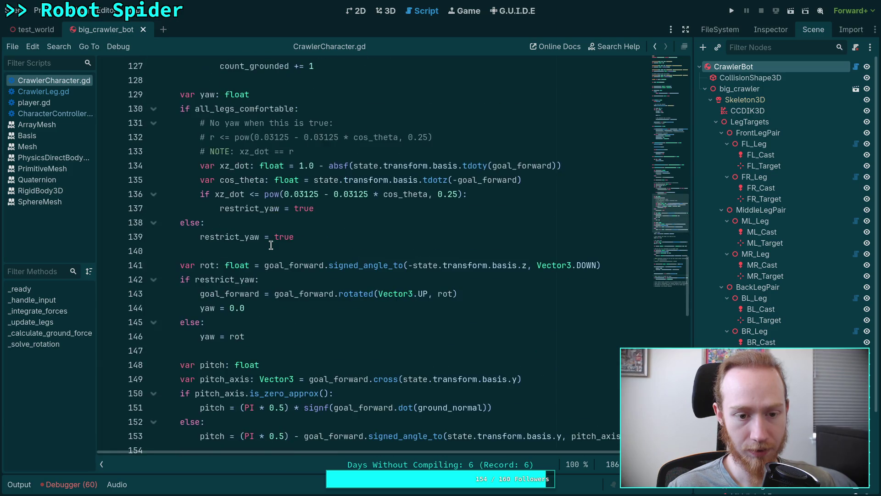
{"action": "scroll", "coordinate": [271, 246], "scroll_direction": "down", "scroll_amount": 6}
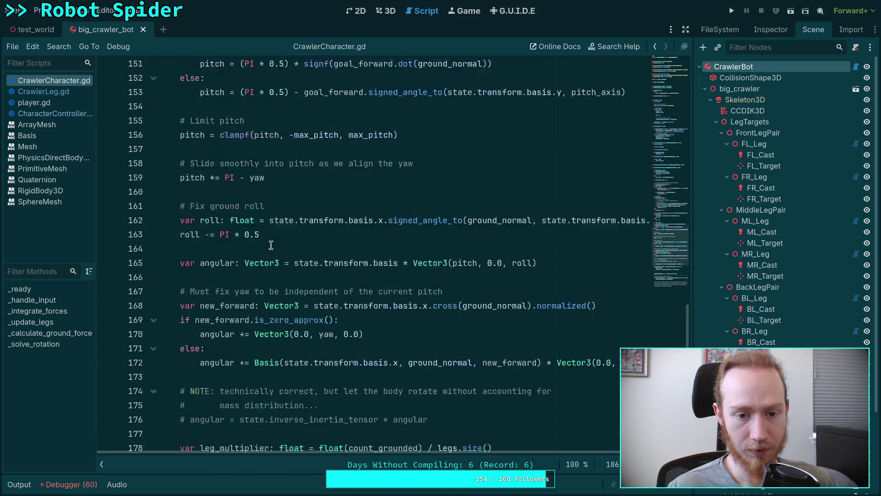
{"action": "scroll", "coordinate": [270, 241], "scroll_direction": "down", "scroll_amount": 3}
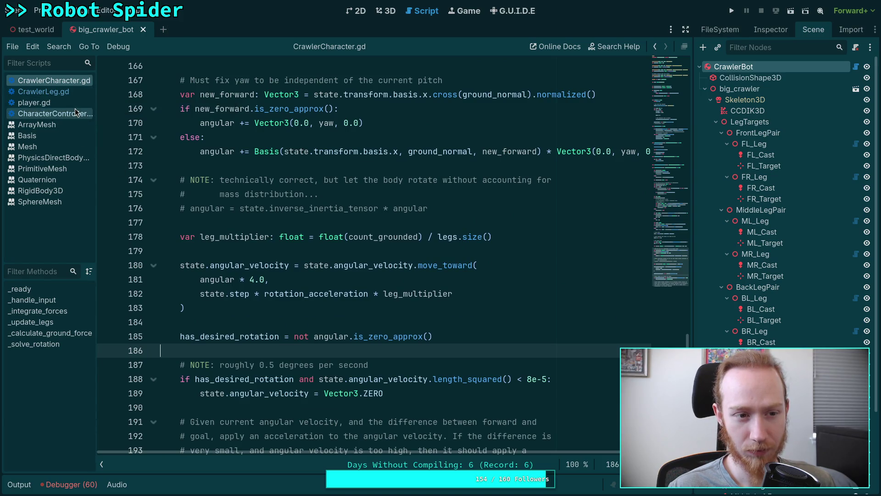
{"action": "scroll", "coordinate": [231, 157], "scroll_direction": "up", "scroll_amount": 5}
{"action": "scroll", "coordinate": [232, 157], "scroll_direction": "up", "scroll_amount": 18}
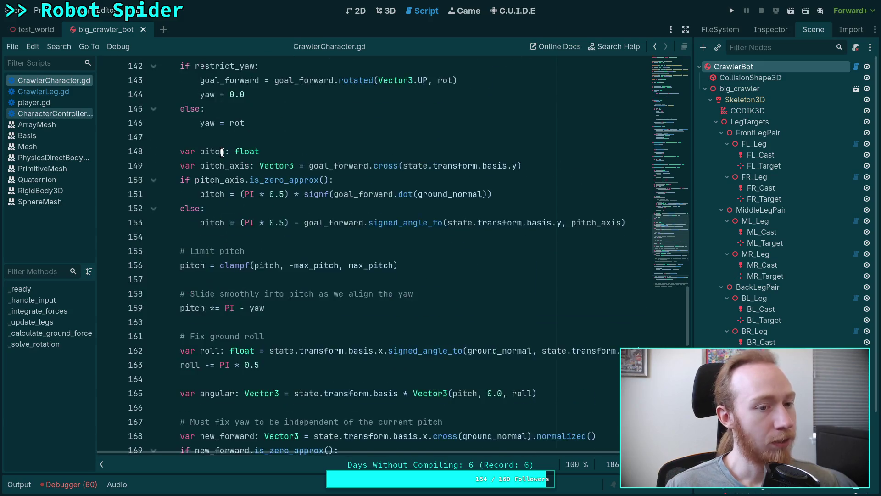
{"action": "scroll", "coordinate": [222, 152], "scroll_direction": "up", "scroll_amount": 3}
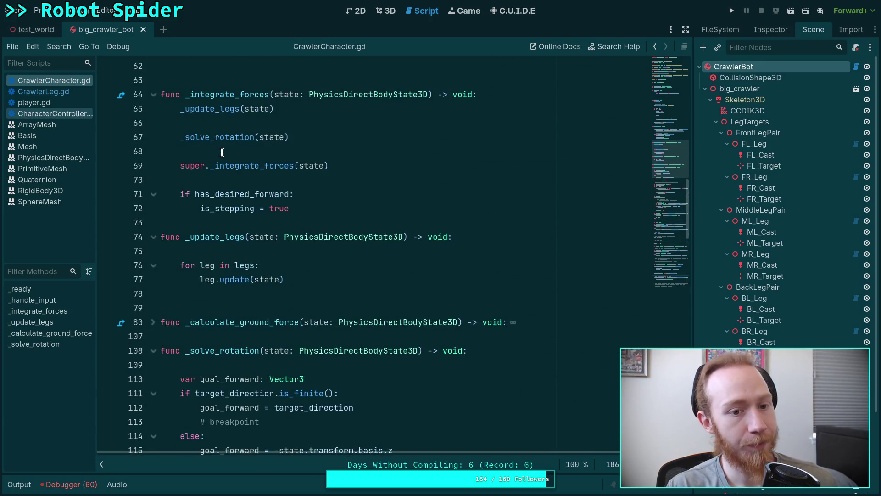
{"action": "scroll", "coordinate": [222, 152], "scroll_direction": "up", "scroll_amount": 5}
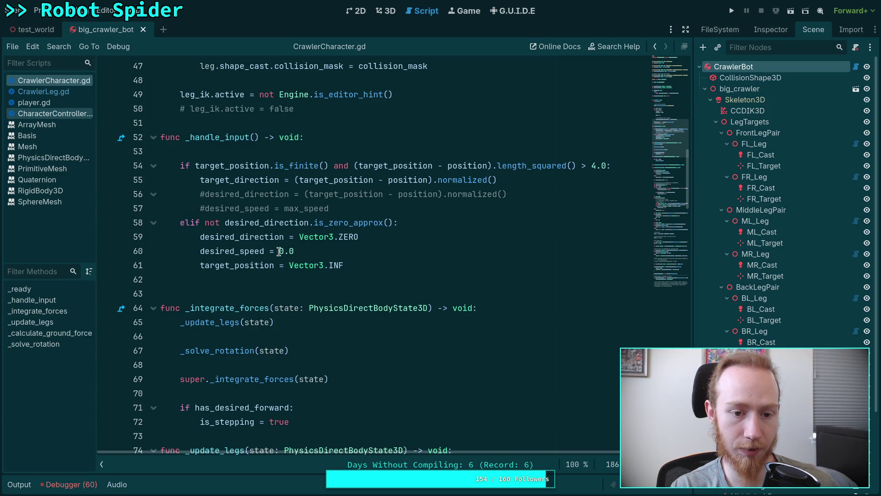
{"action": "double_click", "coordinate": [250, 265]}
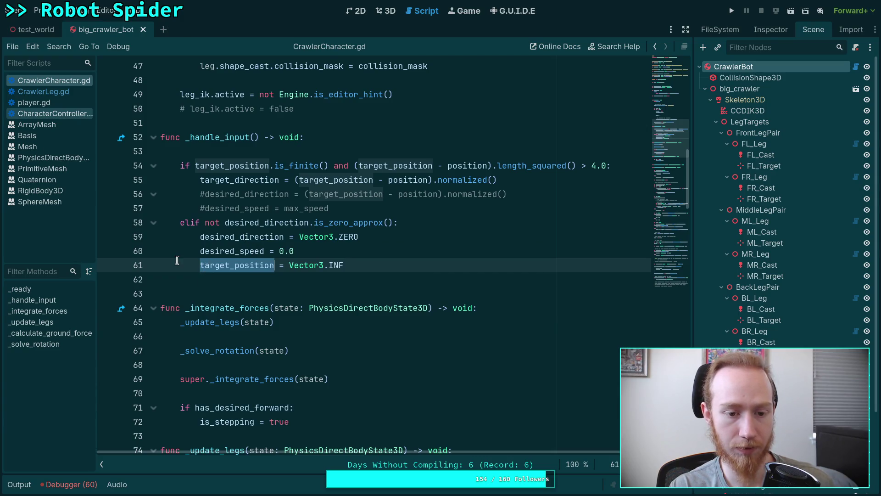
{"action": "scroll", "coordinate": [274, 273], "scroll_direction": "down", "scroll_amount": 9}
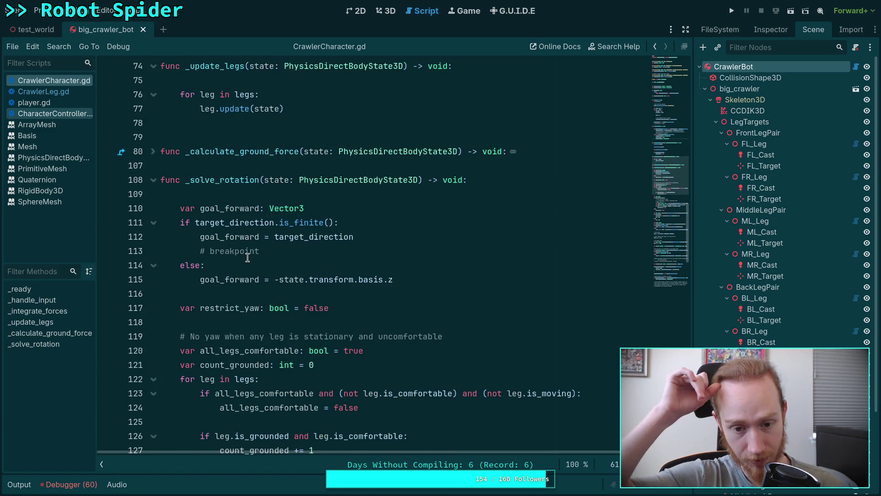
{"action": "left_click", "coordinate": [445, 292]}
{"action": "left_click", "coordinate": [451, 284]}
{"action": "left_click", "coordinate": [461, 296]}
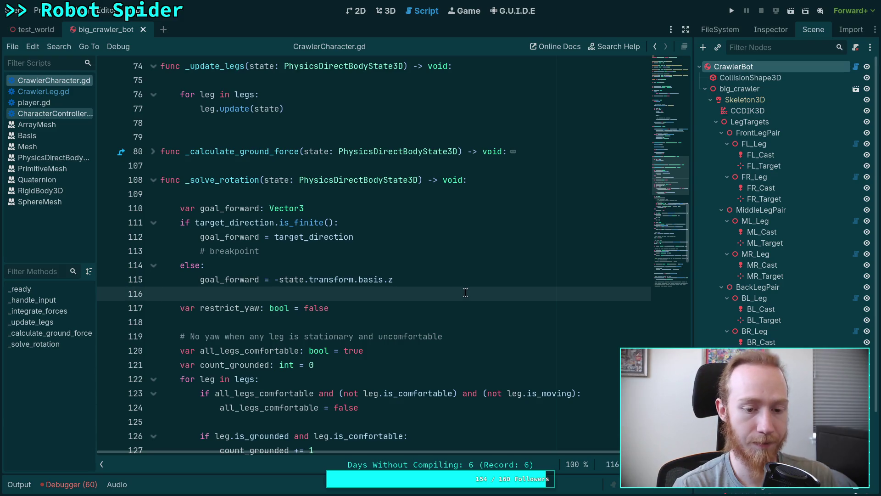
{"action": "key", "text": "Return"}
{"action": "key", "text": "Return"}
Move the cos_theta calculation up to line 117 at the top of _solve_rotation
{"action": "scroll", "coordinate": [435, 279], "scroll_direction": "down", "scroll_amount": 10}
{"action": "left_click", "coordinate": [286, 297]}
{"action": "scroll", "coordinate": [348, 317], "scroll_direction": "up", "scroll_amount": 3}
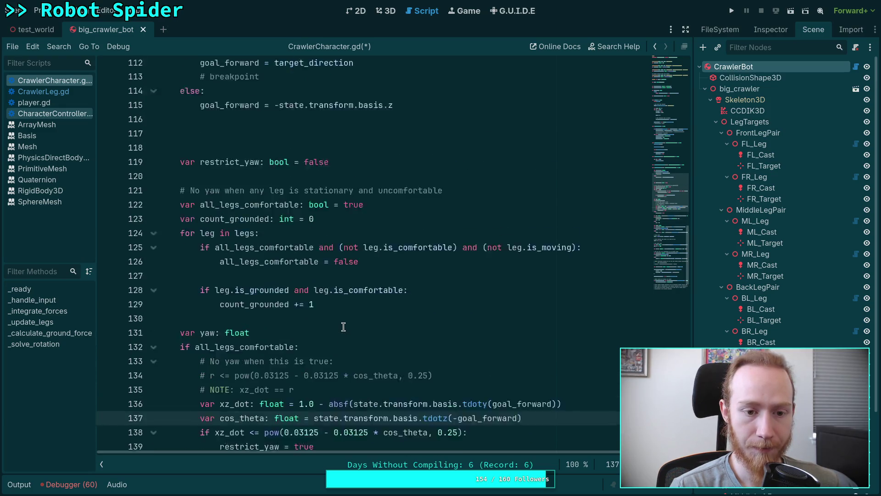
{"action": "scroll", "coordinate": [343, 327], "scroll_direction": "up", "scroll_amount": 1}
{"action": "left_click", "coordinate": [244, 181]}
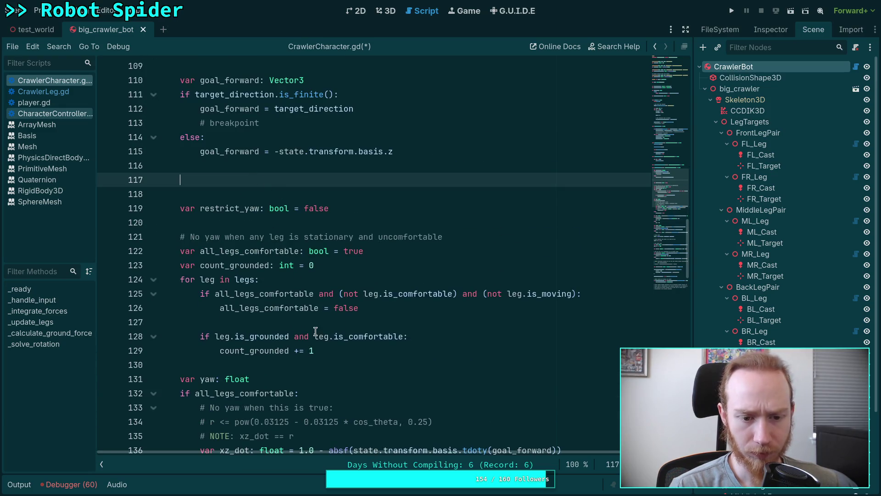
{"action": "scroll", "coordinate": [316, 331], "scroll_direction": "down", "scroll_amount": 2}
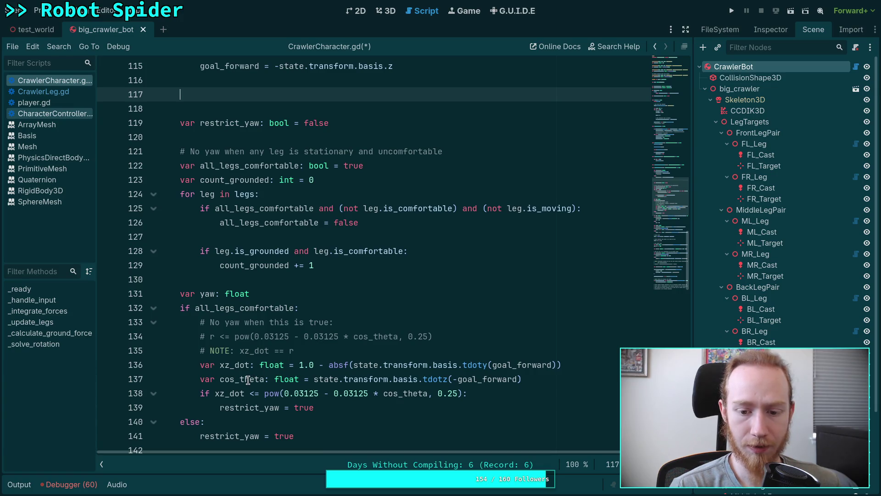
{"action": "left_click", "coordinate": [249, 380]}
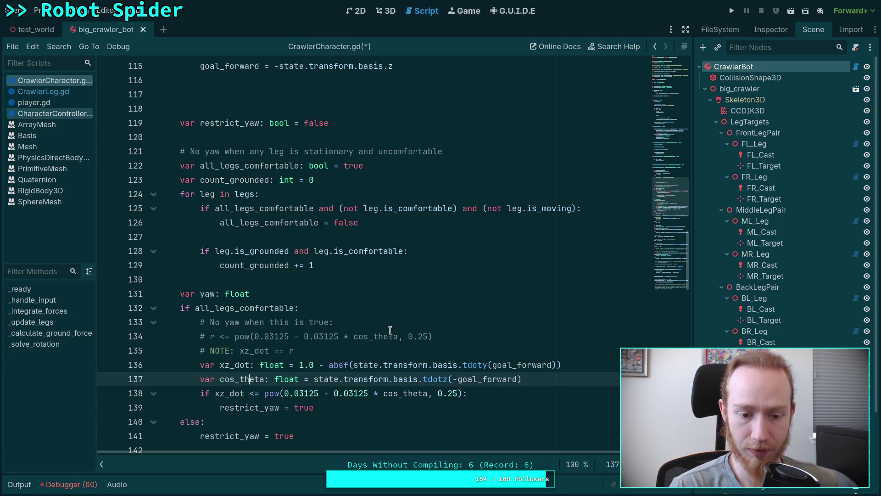
{"action": "key", "text": "alt+Up"}
{"action": "key", "text": "alt+Up"}
{"action": "key", "text": "alt+Up"}
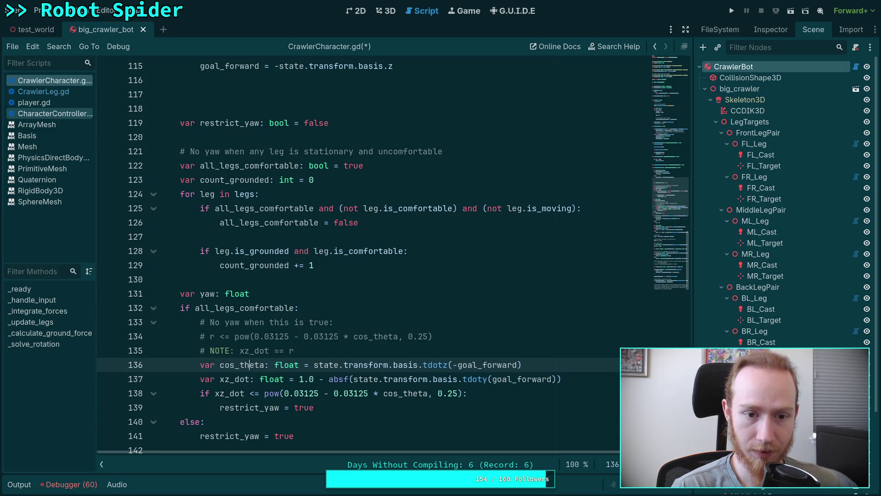
Add 'has_desired_rotation = cos_theta < 0.9999' on line 118
{"action": "scroll", "coordinate": [393, 329], "scroll_direction": "up", "scroll_amount": 3}
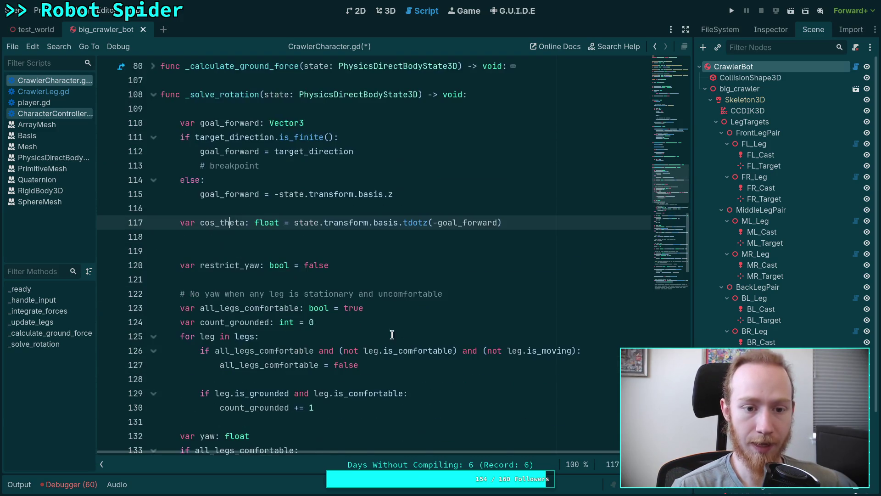
{"action": "left_click", "coordinate": [371, 239]}
{"action": "type", "text": "has_"}
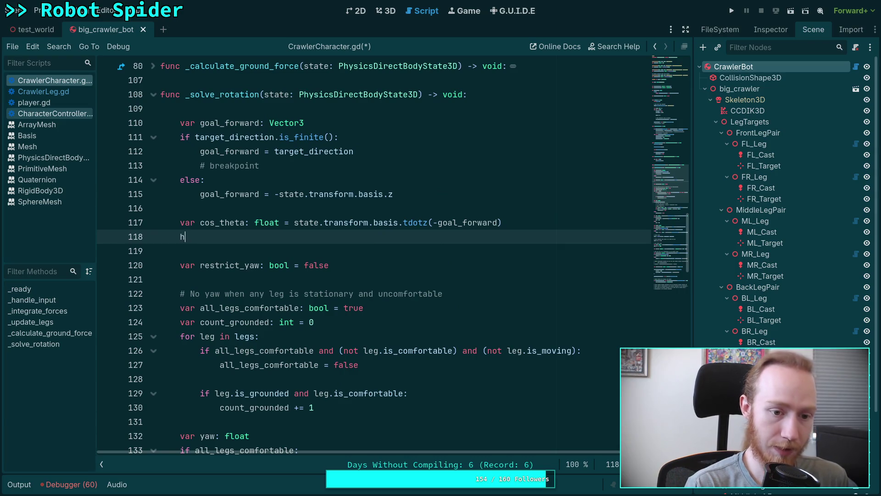
{"action": "key", "text": "Down"}
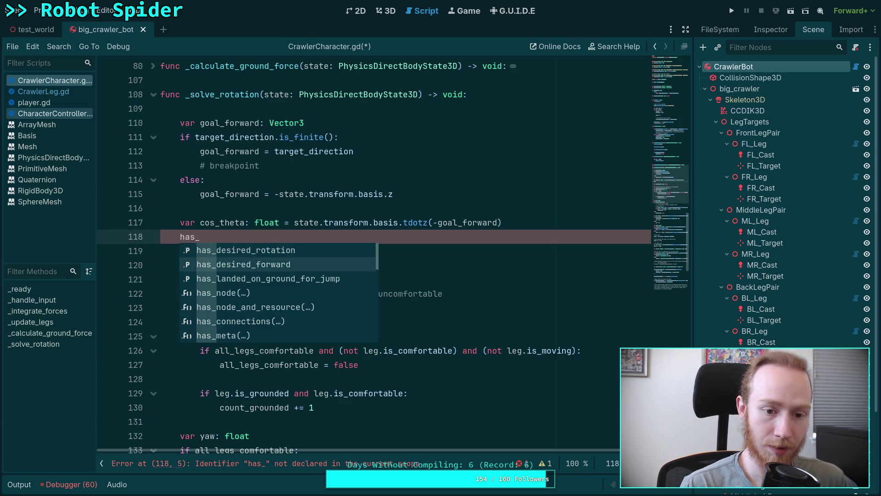
{"action": "key", "text": "Up"}
{"action": "key", "text": "Return"}
{"action": "type", "text": "co"}
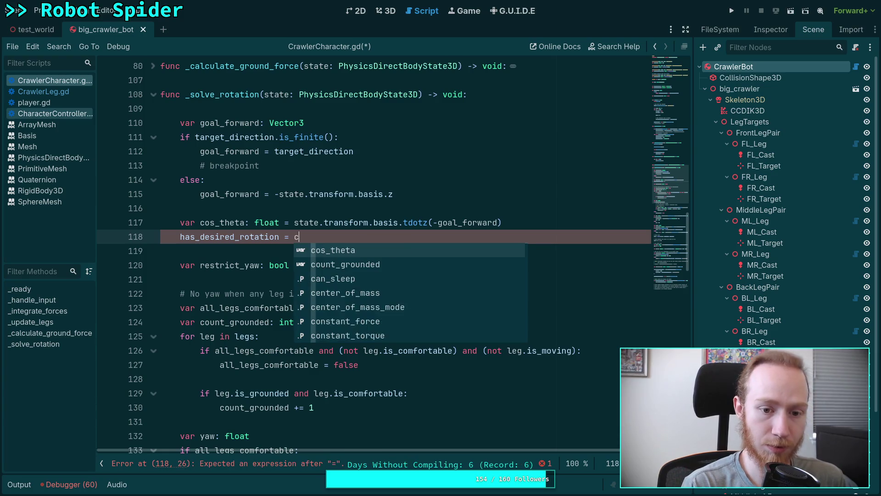
{"action": "key", "text": "Return"}
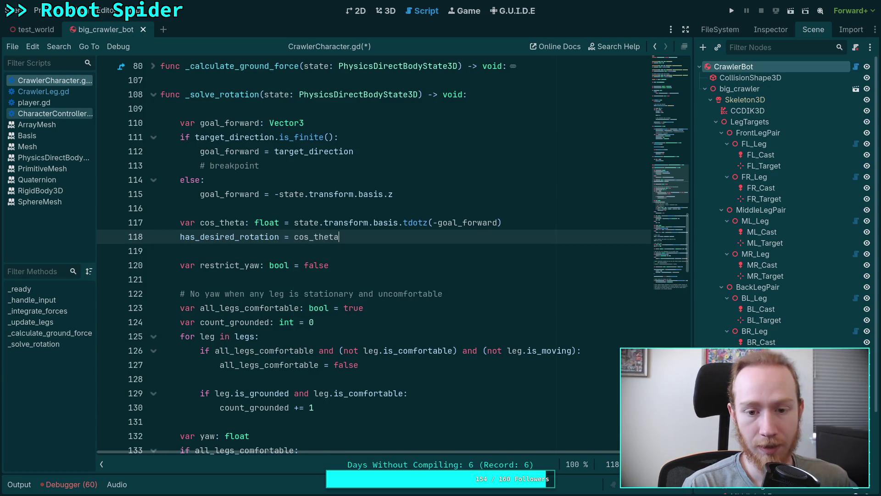
{"action": "type", "text": "<"}
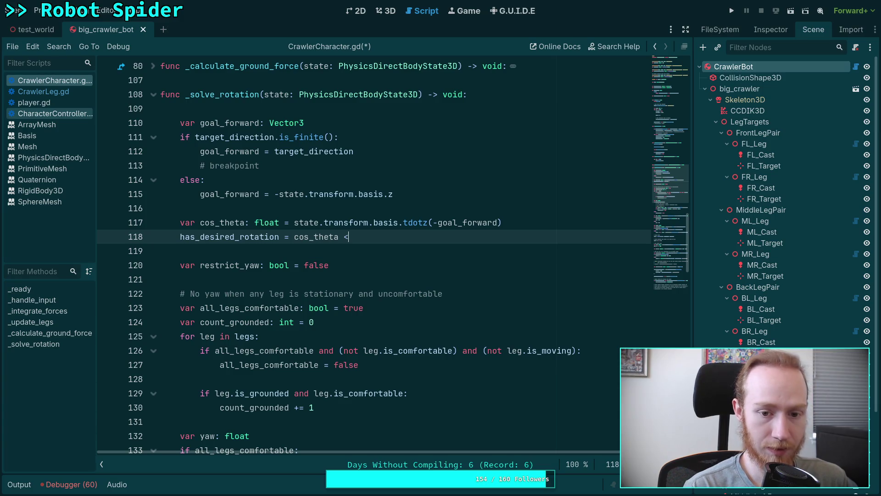
{"action": "type", "text": " 0.99"}
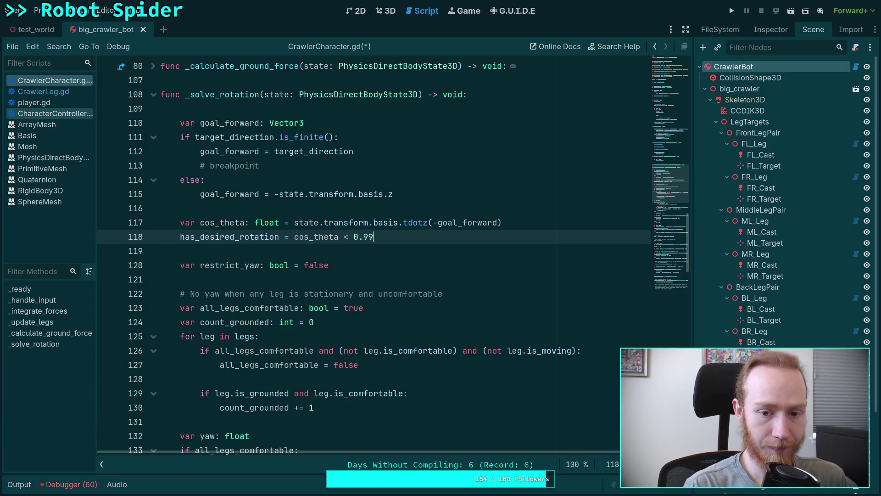
{"action": "type", "text": "99"}
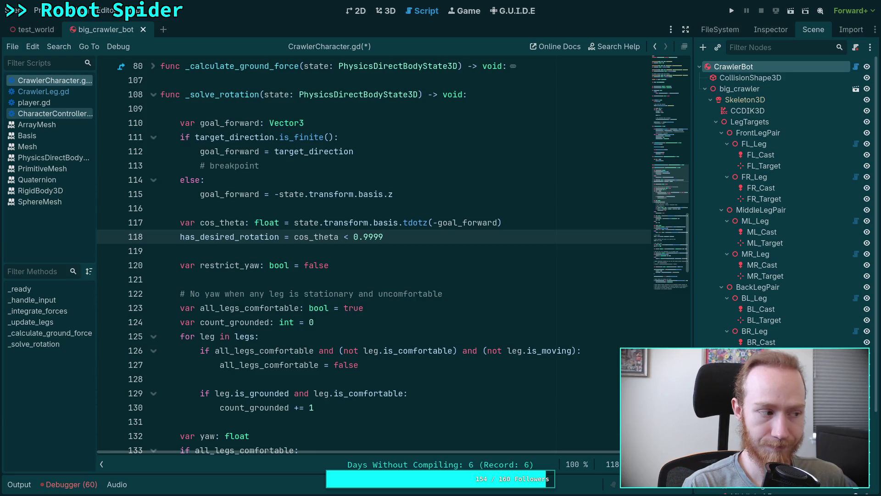
{"action": "key", "text": "alt+Tab"}
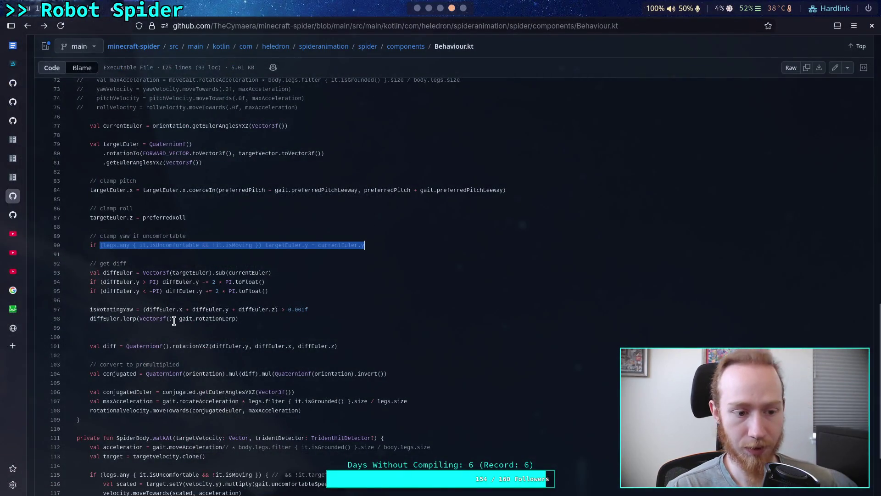
In Desmos, enter a cosine expression and correct it to cos(1·π/180)
{"action": "left_click", "coordinate": [15, 308]}
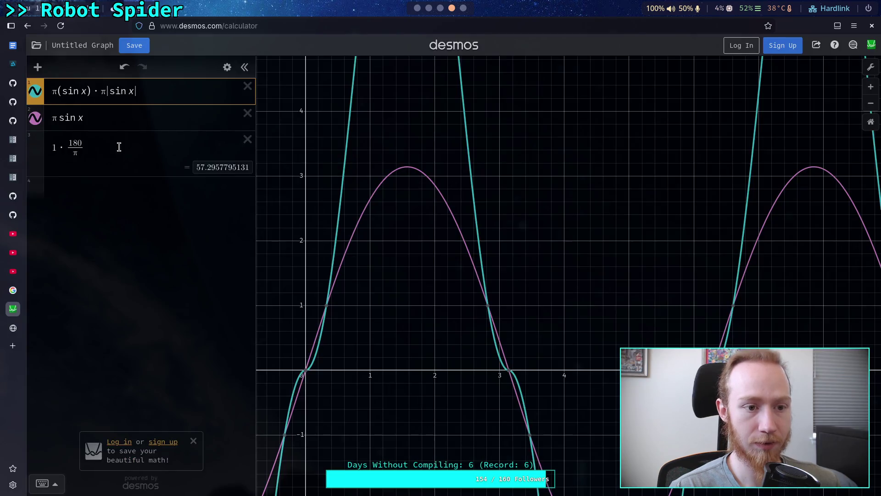
{"action": "left_click", "coordinate": [130, 191]}
{"action": "type", "text": "cos("}
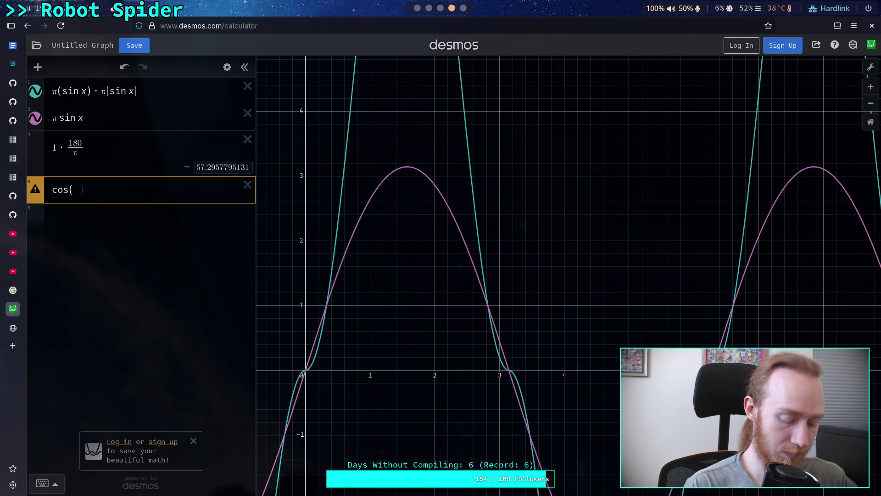
{"action": "type", "text": "1*"}
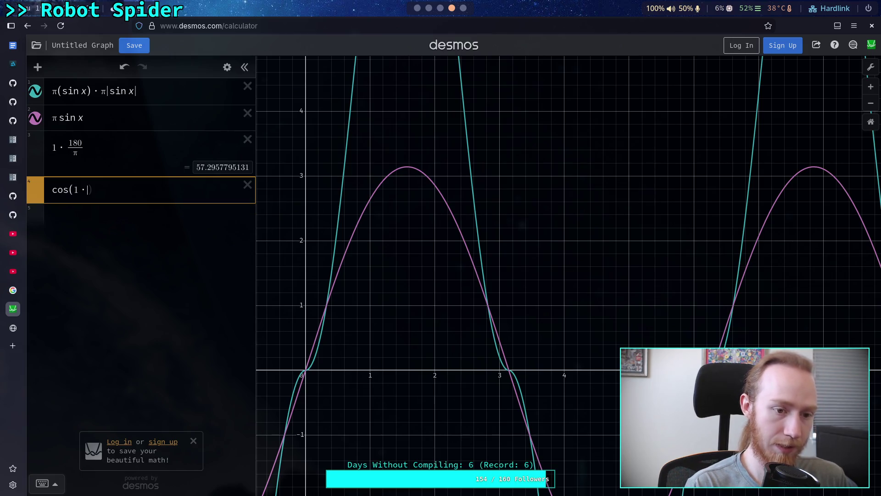
{"action": "type", "text": "180/pi"}
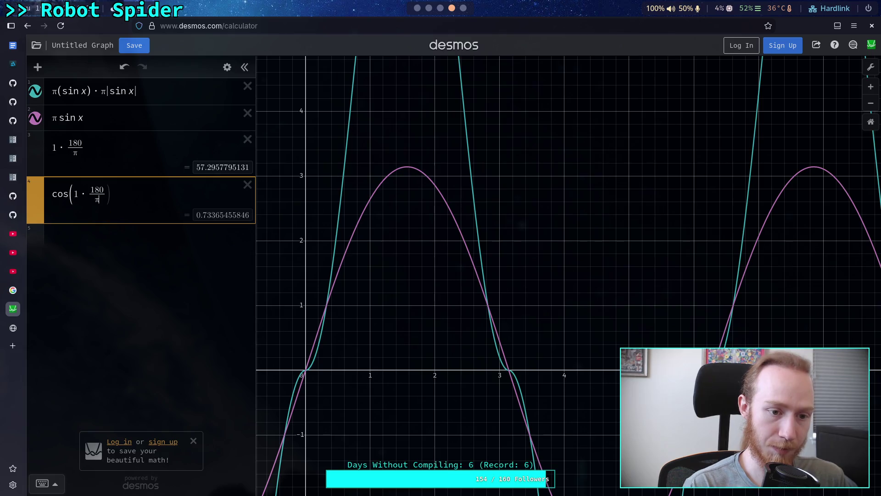
{"action": "type", "text": ")"}
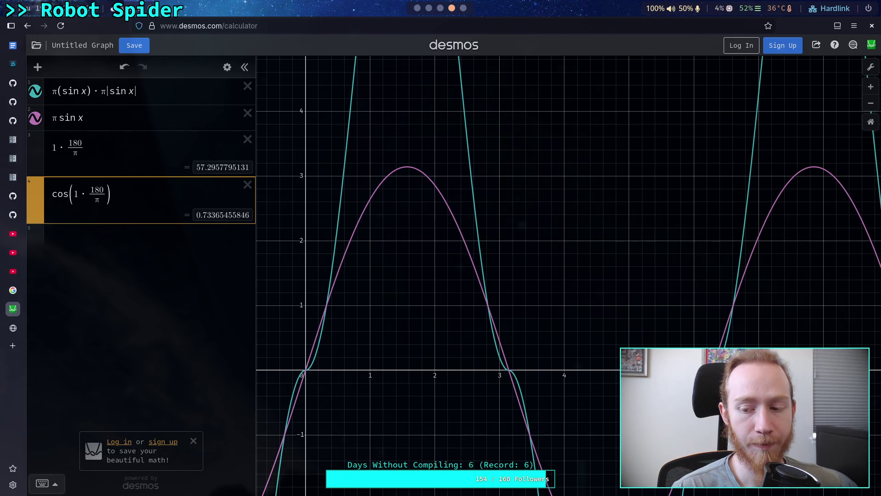
{"action": "key", "text": "Return"}
{"action": "key", "text": "Up"}
{"action": "key", "text": "BackSpace"}
{"action": "key", "text": "BackSpace"}
{"action": "key", "text": "BackSpace"}
{"action": "type", "text": "pi"}
{"action": "key", "text": "BackSpace"}
{"action": "type", "text": "180"}
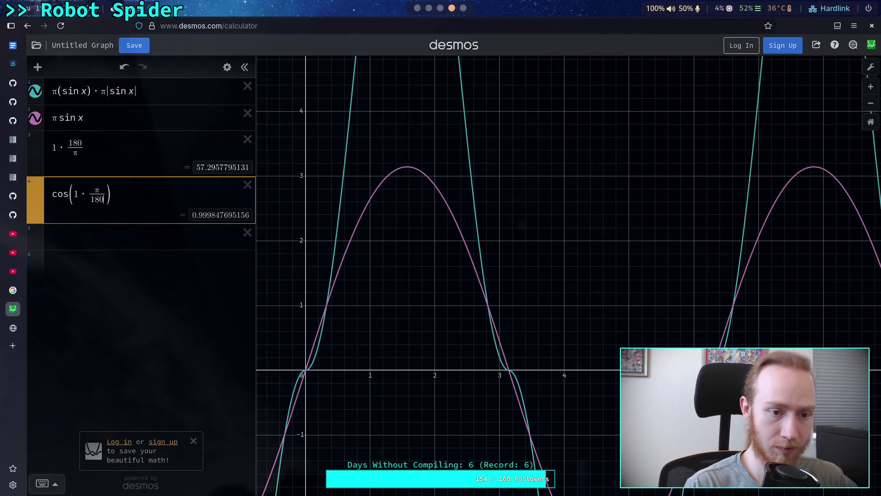
Change the angle to 0.5° (≈0.99996) and update the Godot threshold to 0.99996
{"action": "left_click", "coordinate": [94, 199]}
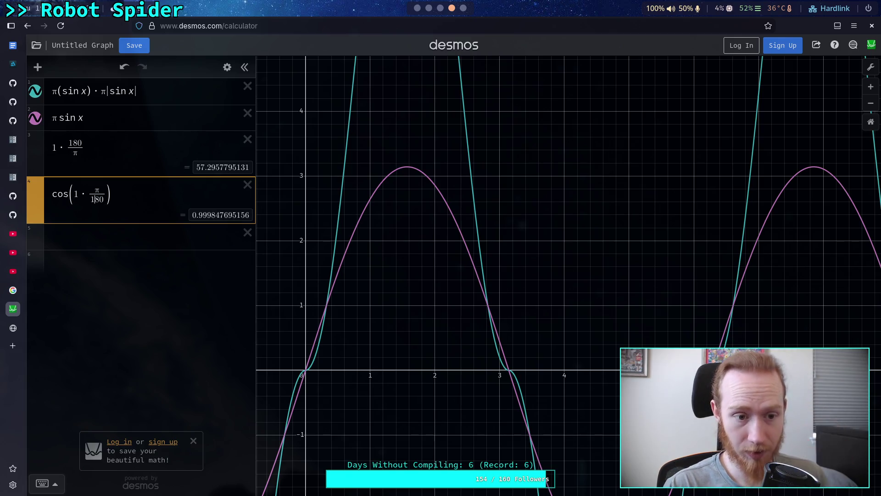
{"action": "double_click", "coordinate": [75, 194]}
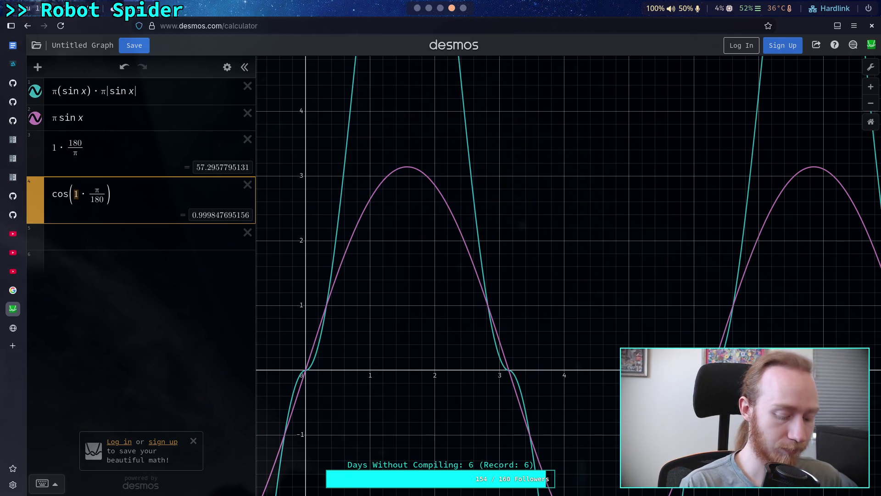
{"action": "type", "text": "0.8"}
{"action": "key", "text": "BackSpace"}
{"action": "type", "text": "5"}
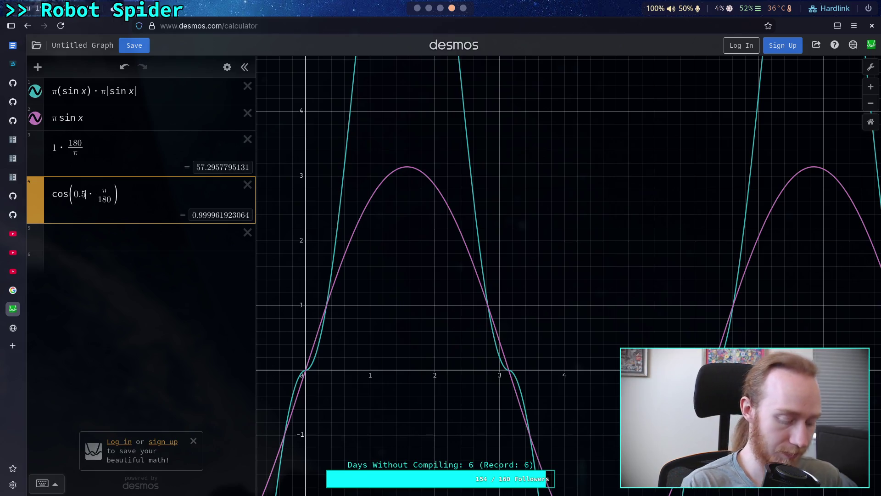
{"action": "key", "text": "alt+Tab"}
{"action": "type", "text": "6"}
{"action": "left_click", "coordinate": [389, 222]}
Add a blank line above the 0.99996 threshold check and save CrawlerCharacter.gd
{"action": "key", "text": "Down"}
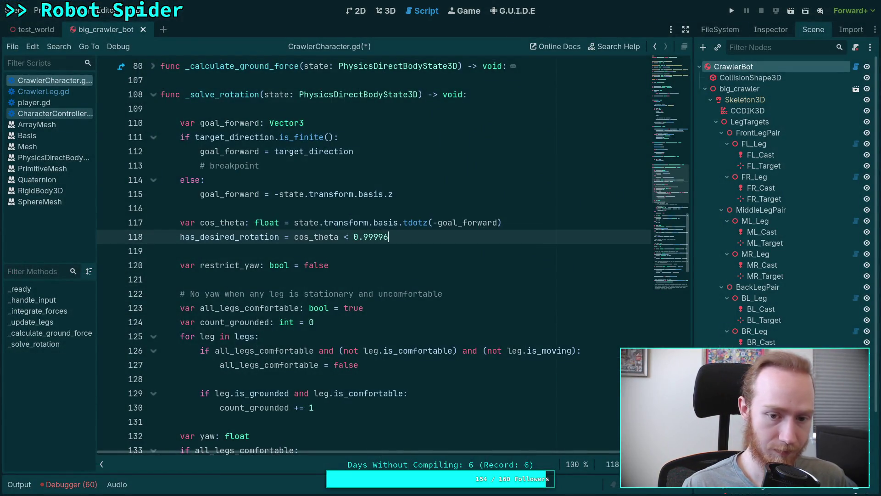
{"action": "key", "text": "Up"}
{"action": "key", "text": "Return"}
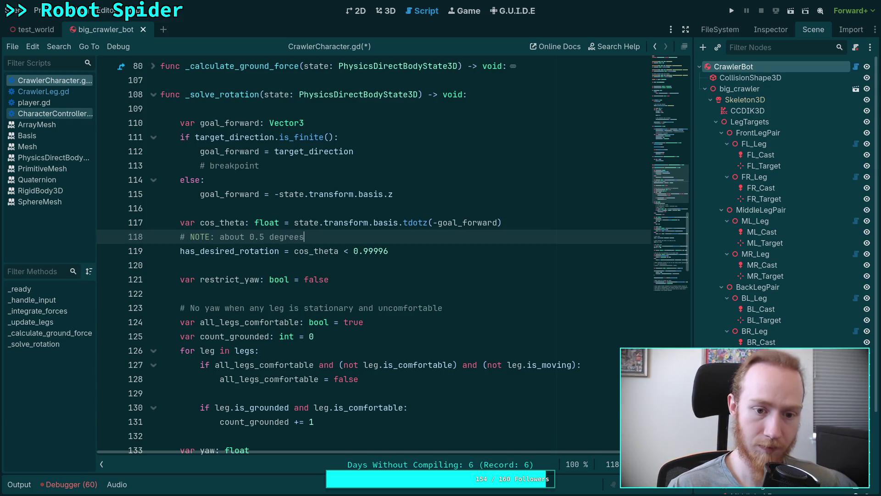
{"action": "scroll", "coordinate": [310, 275], "scroll_direction": "down", "scroll_amount": 7}
{"action": "scroll", "coordinate": [311, 276], "scroll_direction": "up", "scroll_amount": 7}
{"action": "scroll", "coordinate": [618, 253], "scroll_direction": "down", "scroll_amount": 20}
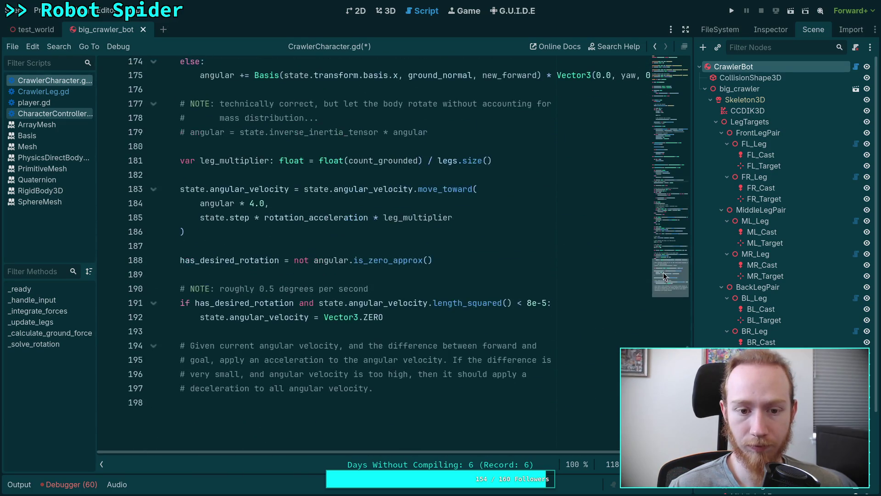
{"action": "left_click_drag", "start_coordinate": [664, 275], "coordinate": [664, 270]}
{"action": "left_click", "coordinate": [433, 283]}
{"action": "key", "text": "ctrl+s"}
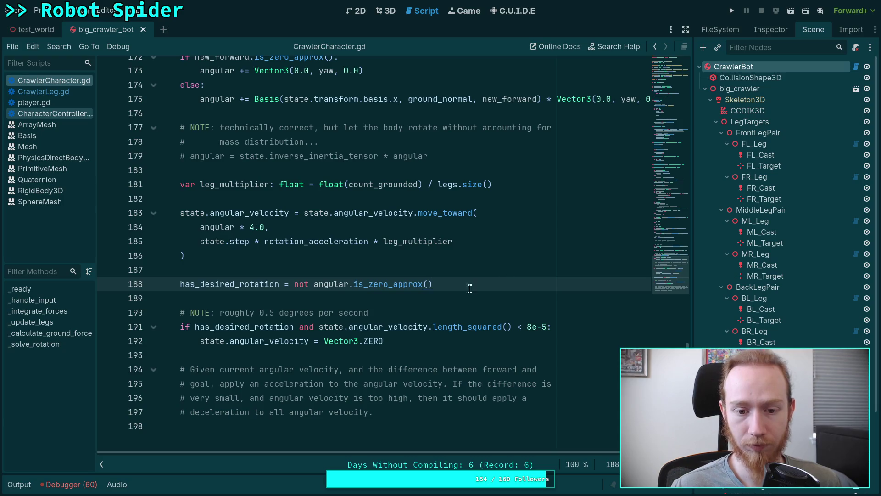
Run the project to watch the spider rotate, then stop it
{"action": "left_click", "coordinate": [733, 9]}
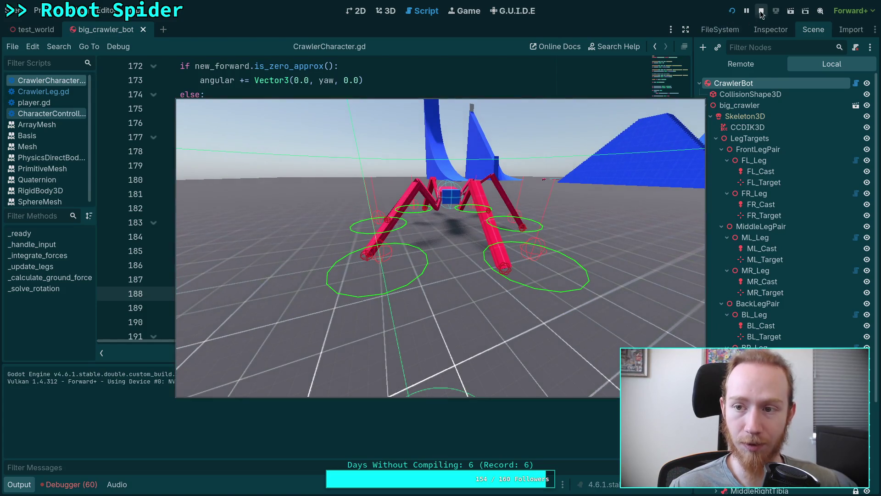
{"action": "key", "text": "F8"}
{"action": "scroll", "coordinate": [293, 301], "scroll_direction": "down", "scroll_amount": 2}
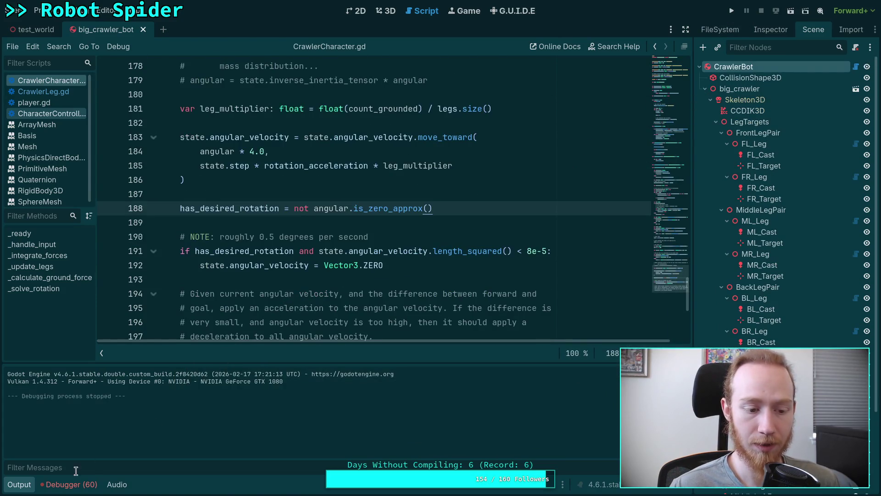
Collapse the Output panel, change line 191's check to (not has_desired_rotation), and save
{"action": "left_click", "coordinate": [25, 487]}
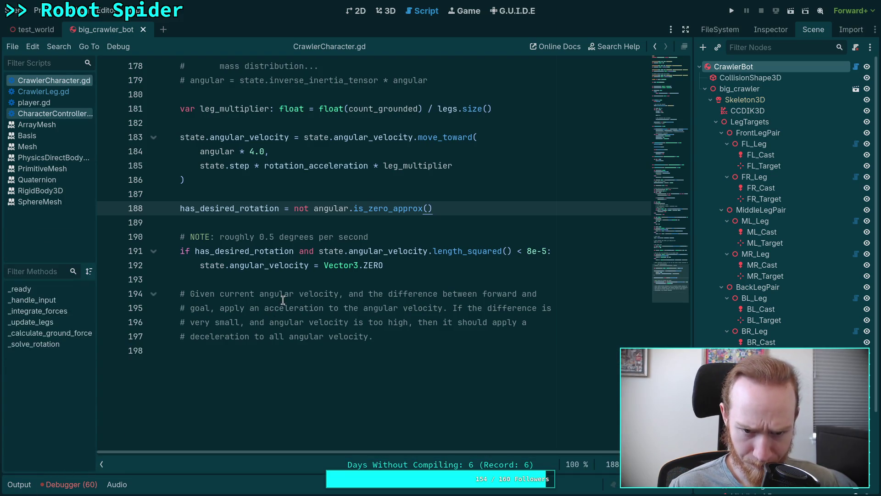
{"action": "scroll", "coordinate": [283, 300], "scroll_direction": "up", "scroll_amount": 3}
{"action": "scroll", "coordinate": [283, 301], "scroll_direction": "down", "scroll_amount": 1}
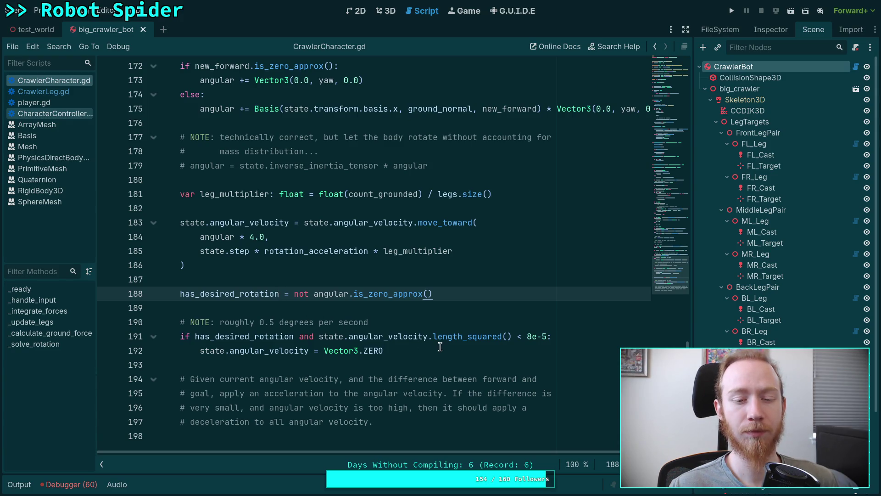
{"action": "left_click", "coordinate": [196, 337]}
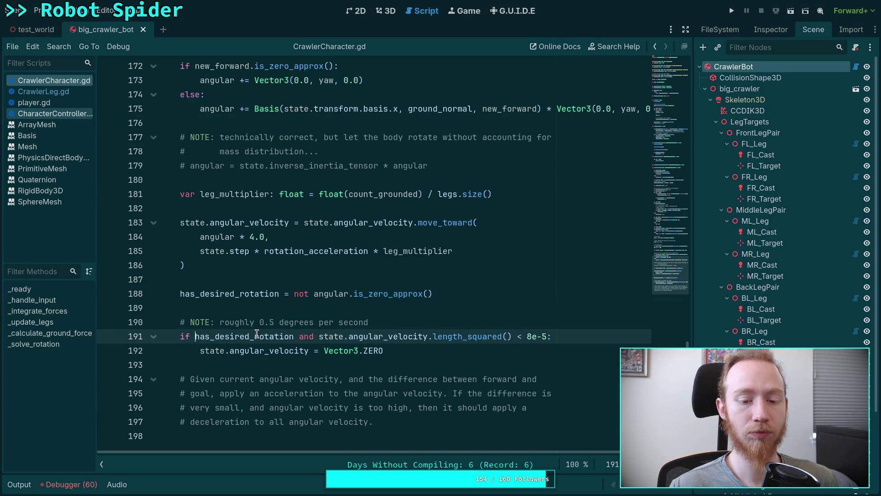
{"action": "type", "text": "not"}
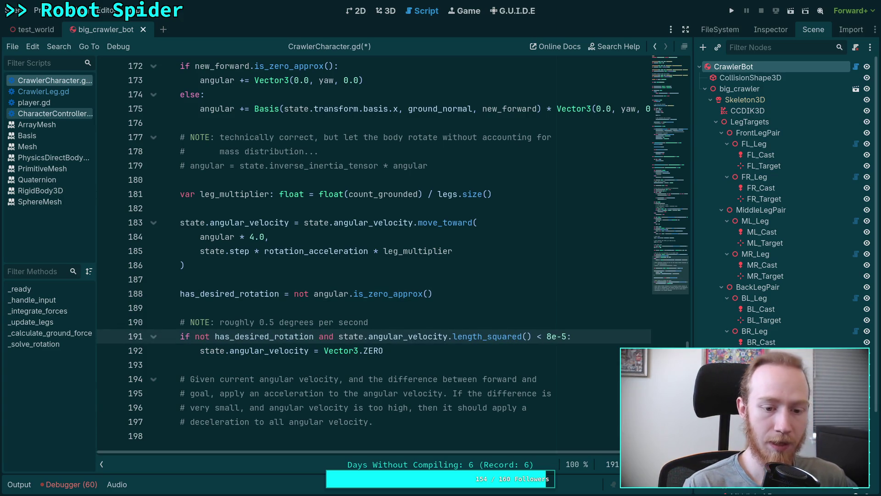
{"action": "mouse_move", "coordinate": [190, 337]}
{"action": "left_mouse_down"}
{"action": "mouse_move", "coordinate": [318, 338]}
{"action": "mouse_move", "coordinate": [195, 337]}
{"action": "left_mouse_up"}
{"action": "left_click", "coordinate": [314, 337]}
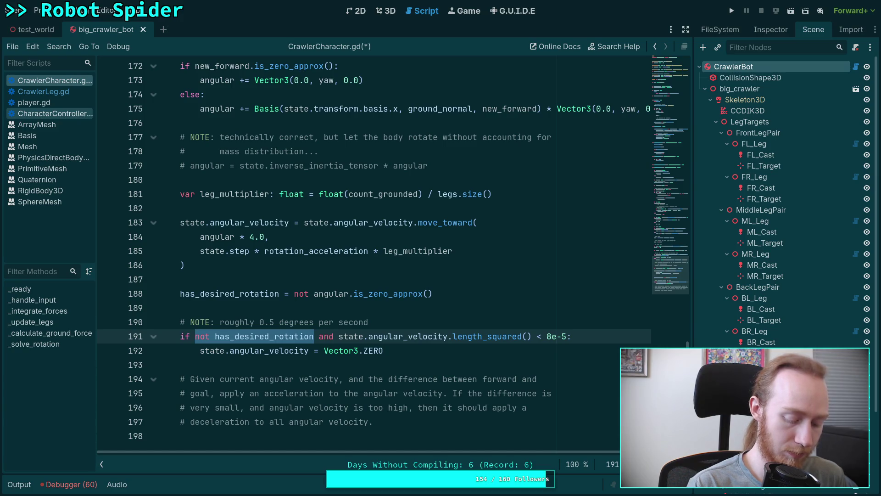
{"action": "type", "text": "("}
{"action": "key", "text": "ctrl+s"}
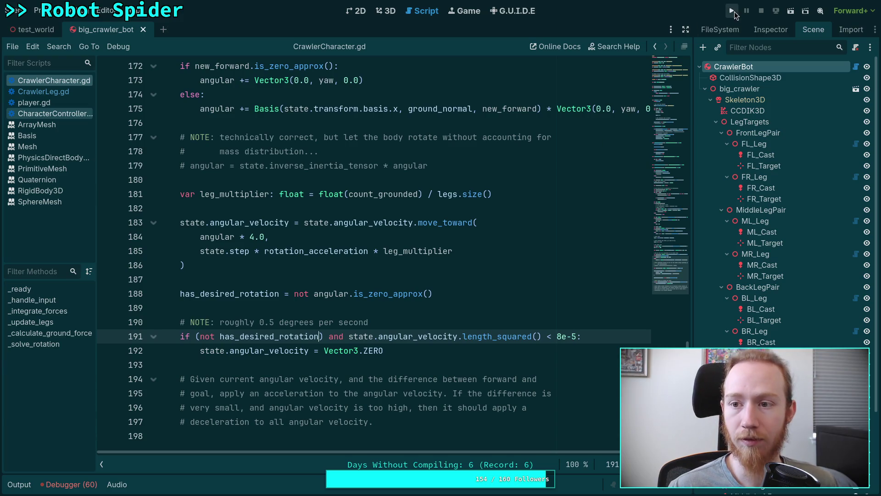
Run the game to test the inverted check, watching the spider tumble, then stop it
{"action": "left_click", "coordinate": [732, 11]}
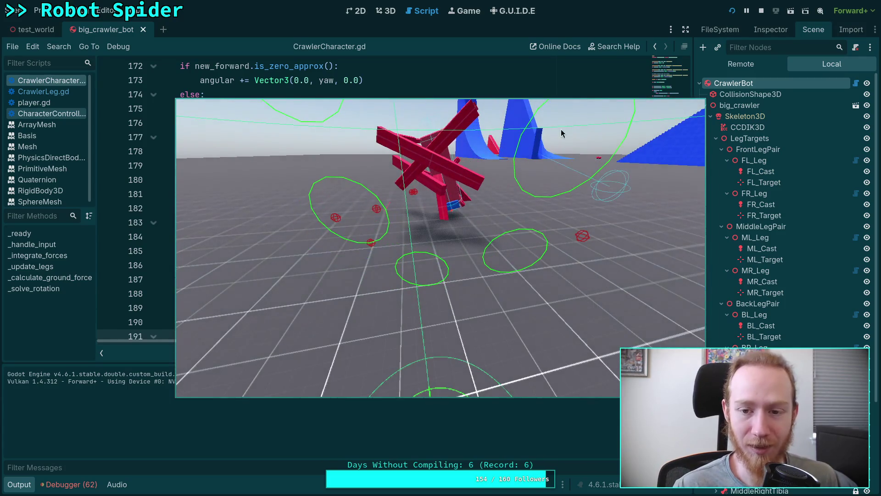
{"action": "key", "text": "F8"}
Change the angular multiplier on line 184 from 4.0 to 2.0 and relaunch the game
{"action": "scroll", "coordinate": [252, 196], "scroll_direction": "down", "scroll_amount": 2}
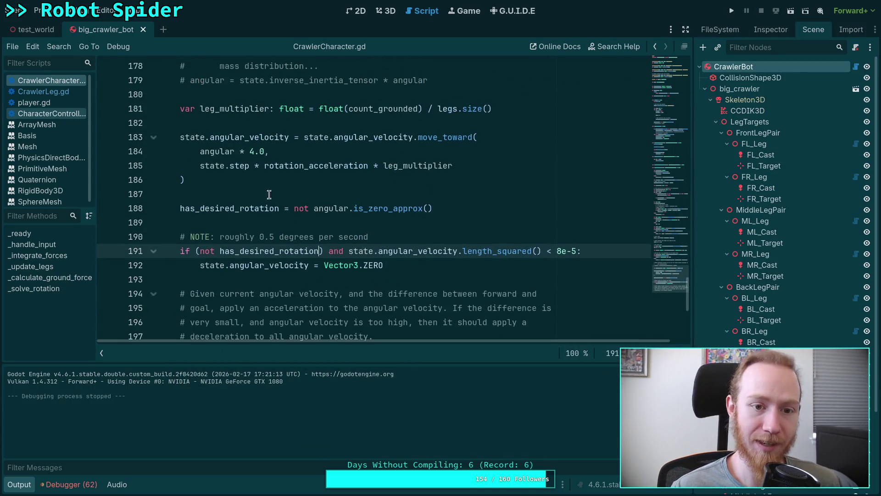
{"action": "left_click", "coordinate": [250, 151]}
{"action": "key", "text": "Delete"}
{"action": "type", "text": "2"}
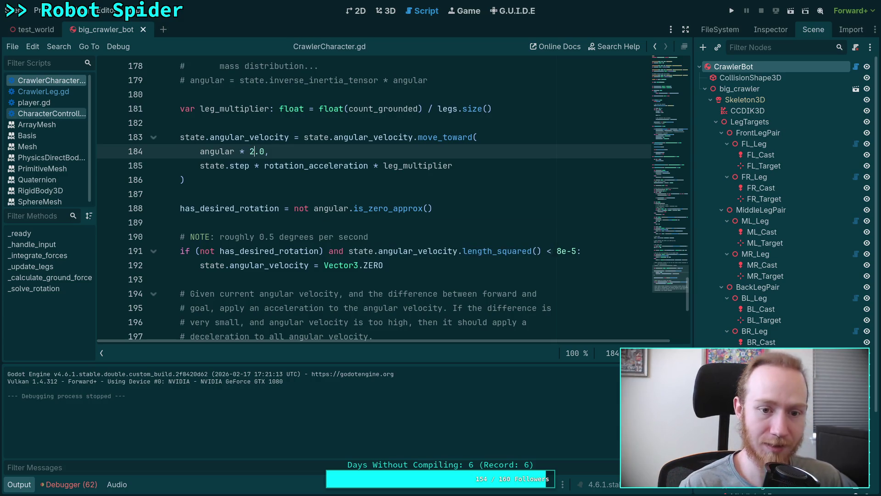
{"action": "key", "text": "F5"}
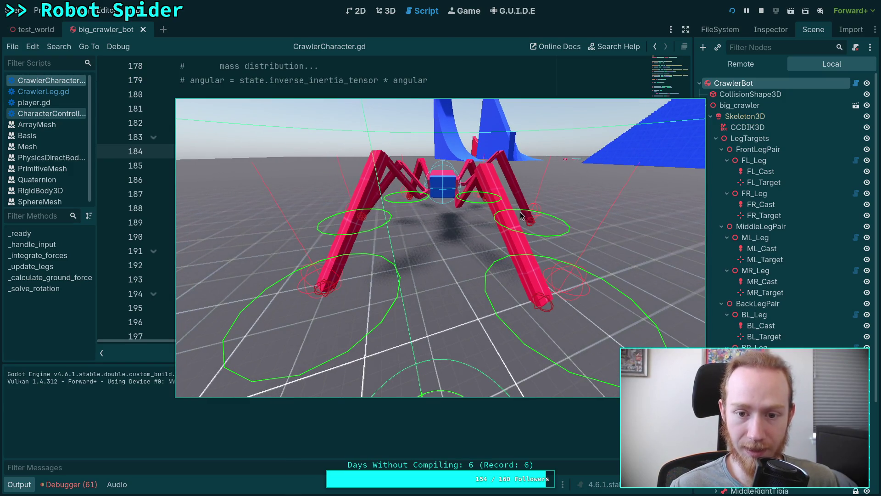
Stop the game and put the caret at the end of the has_desired_rotation line 119 in _solve_rotation
{"action": "key", "text": "F8"}
{"action": "scroll", "coordinate": [352, 281], "scroll_direction": "up", "scroll_amount": 7}
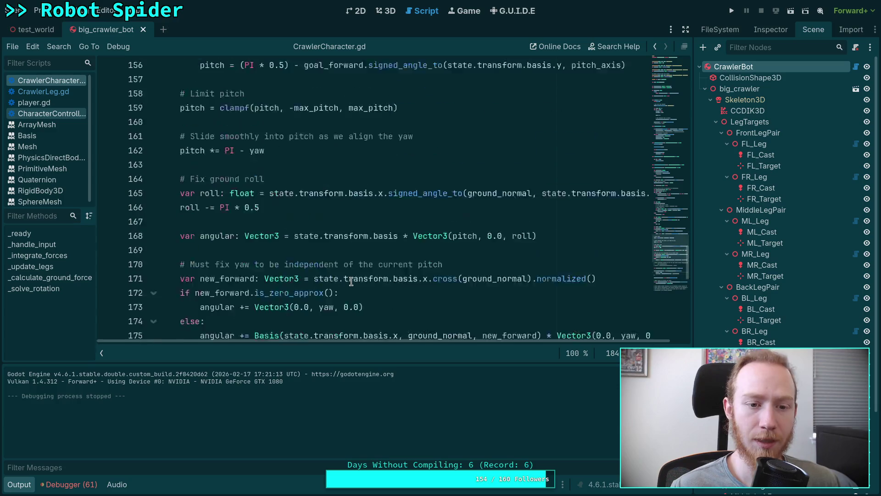
{"action": "scroll", "coordinate": [351, 281], "scroll_direction": "up", "scroll_amount": 15}
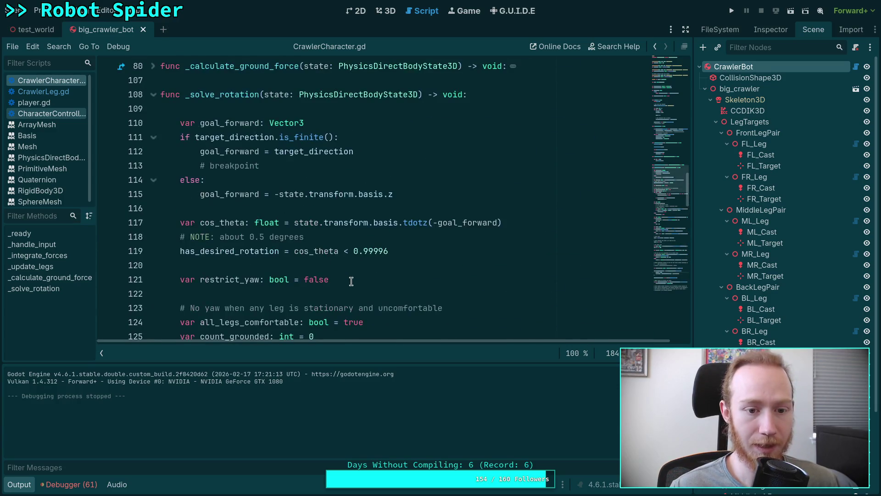
{"action": "double_click", "coordinate": [257, 251]}
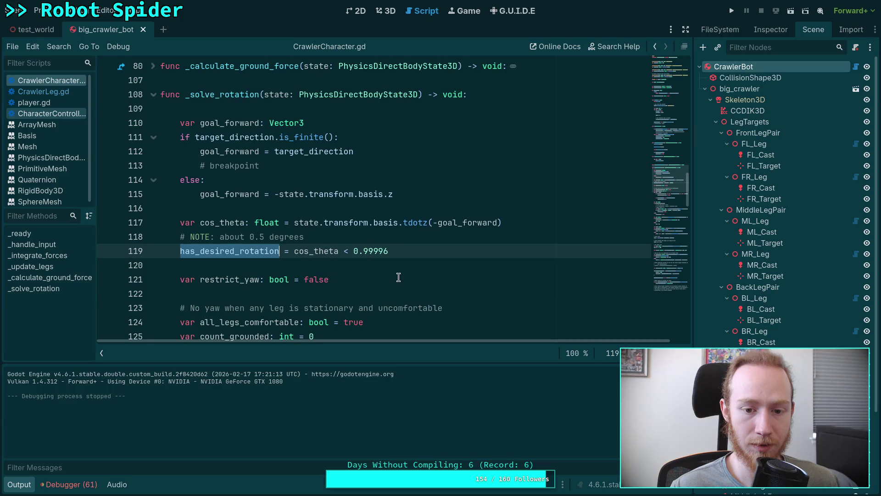
{"action": "left_click", "coordinate": [411, 250]}
Add a print(cos_theta) line below the has_desired_rotation threshold on line 119
{"action": "key", "text": "Return"}
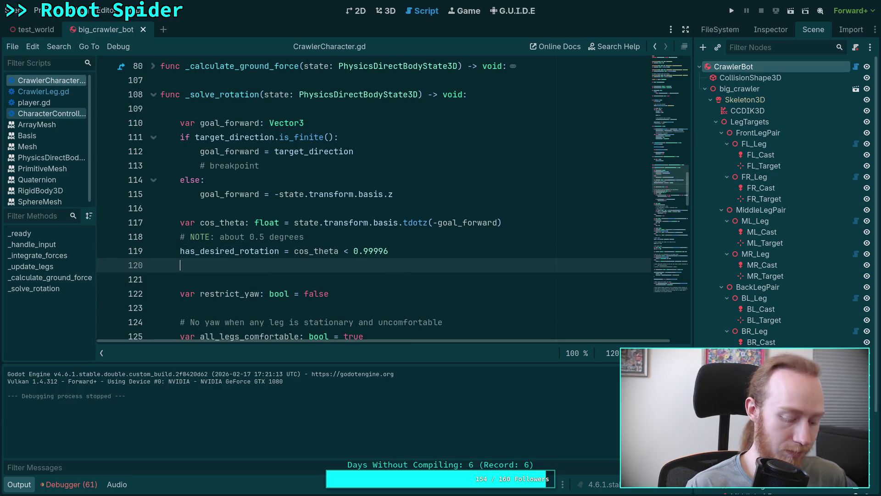
{"action": "type", "text": "print"}
{"action": "type", "text": "(cos"}
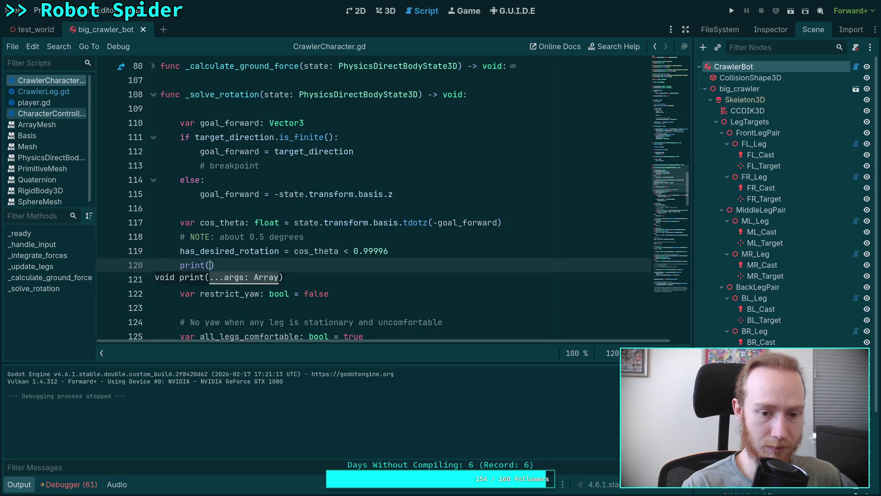
{"action": "type", "text": "_"}
{"action": "key", "text": "Return"}
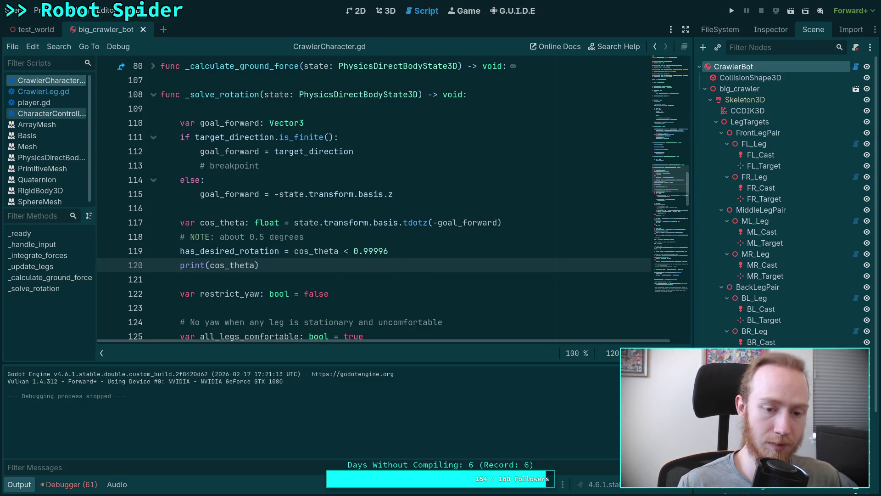
Run the game to log cos_theta values, then stop it
{"action": "key", "text": "F5"}
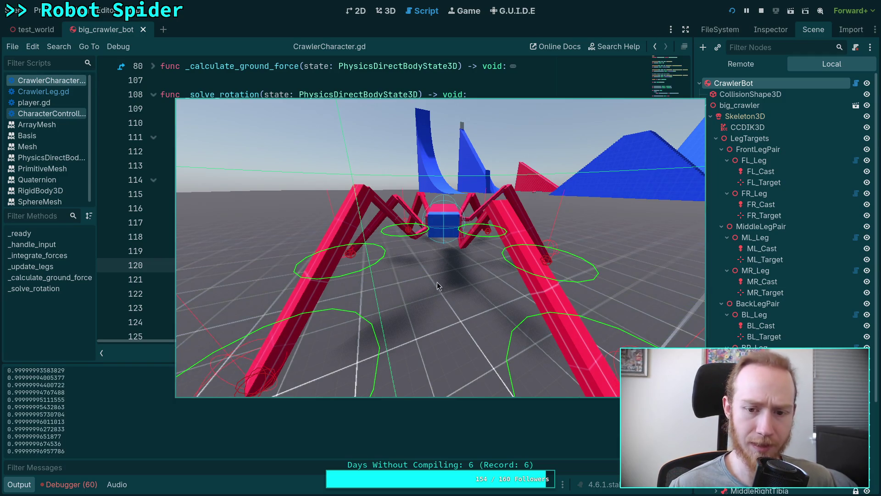
{"action": "key", "text": "F8"}
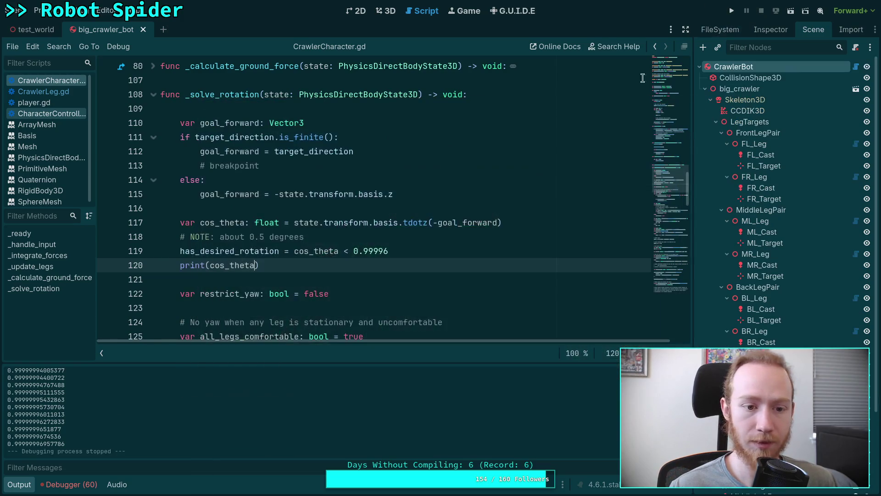
{"action": "double_click", "coordinate": [230, 253]}
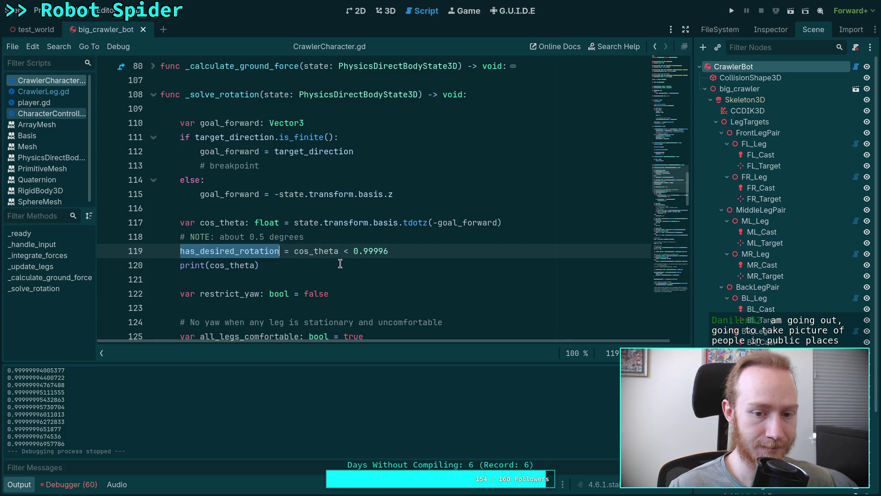
Add an 'if not has_desired_rotation:' check on a new line after line 119
{"action": "scroll", "coordinate": [248, 252], "scroll_direction": "down", "scroll_amount": 3}
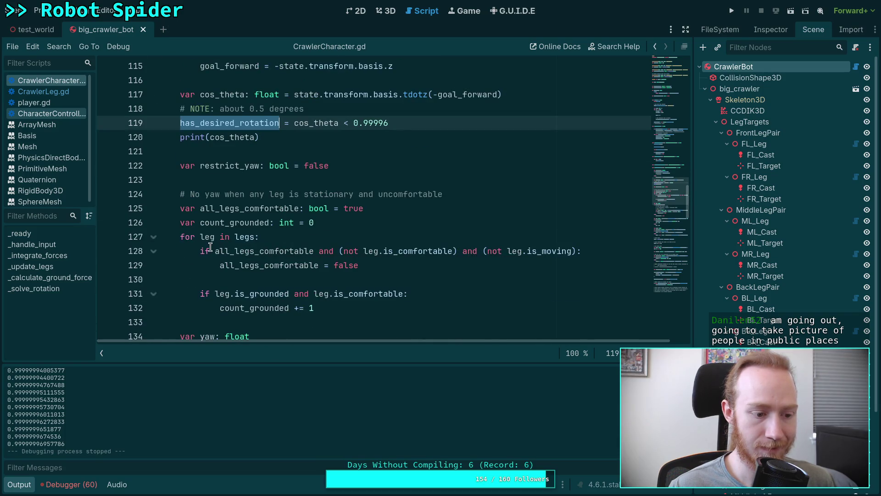
{"action": "scroll", "coordinate": [210, 247], "scroll_direction": "up", "scroll_amount": 2}
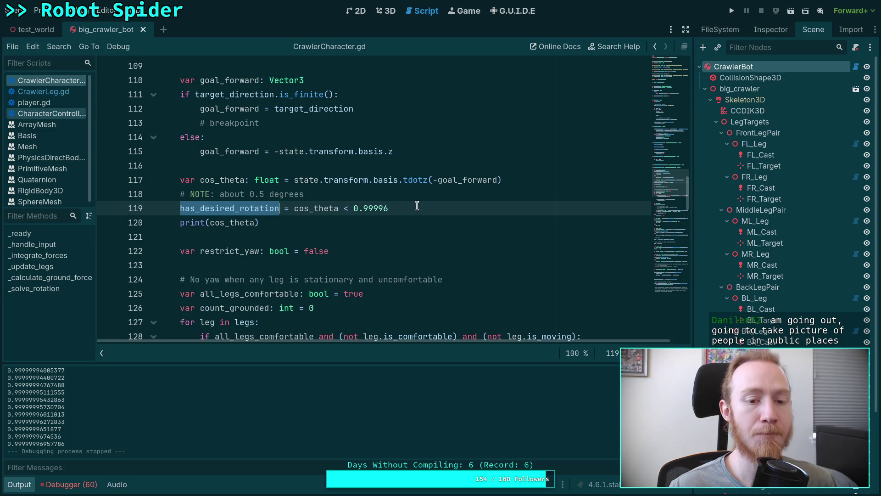
{"action": "scroll", "coordinate": [406, 246], "scroll_direction": "up", "scroll_amount": 1}
{"action": "left_click", "coordinate": [449, 248]}
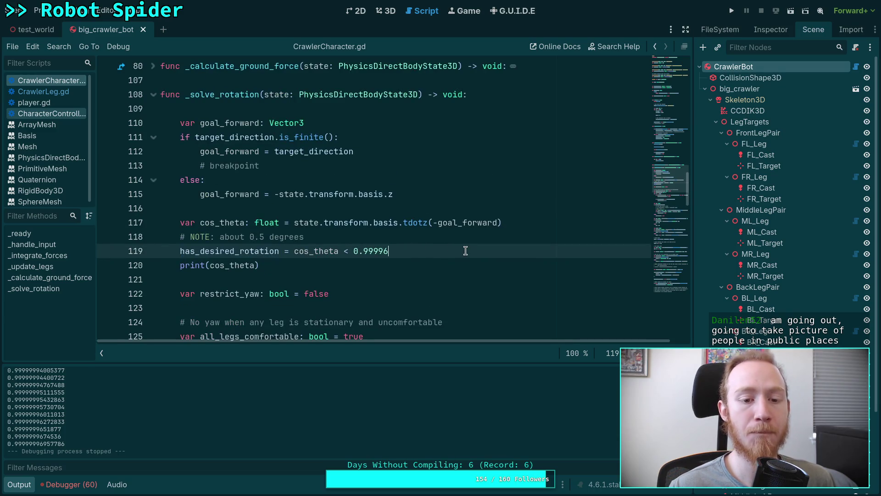
{"action": "key", "text": "Return"}
{"action": "type", "text": "if not ha"}
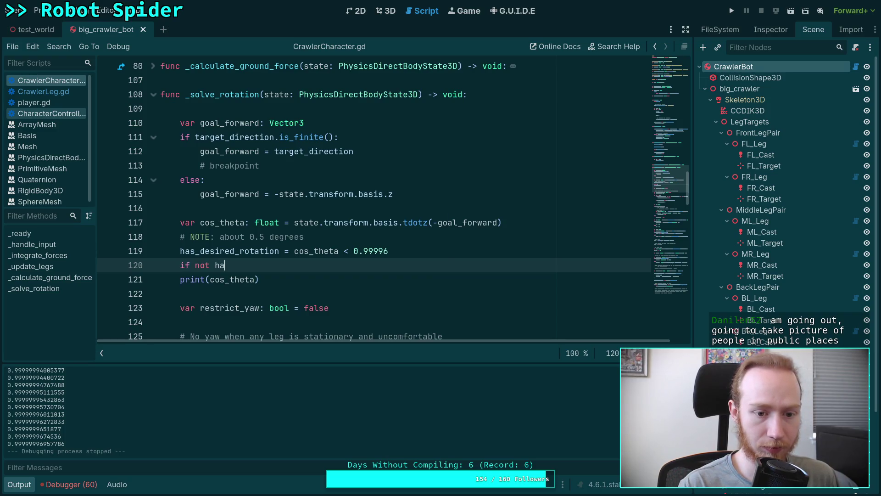
{"action": "key", "text": "Return"}
{"action": "type", "text": ":"}
{"action": "key", "text": "Return"}
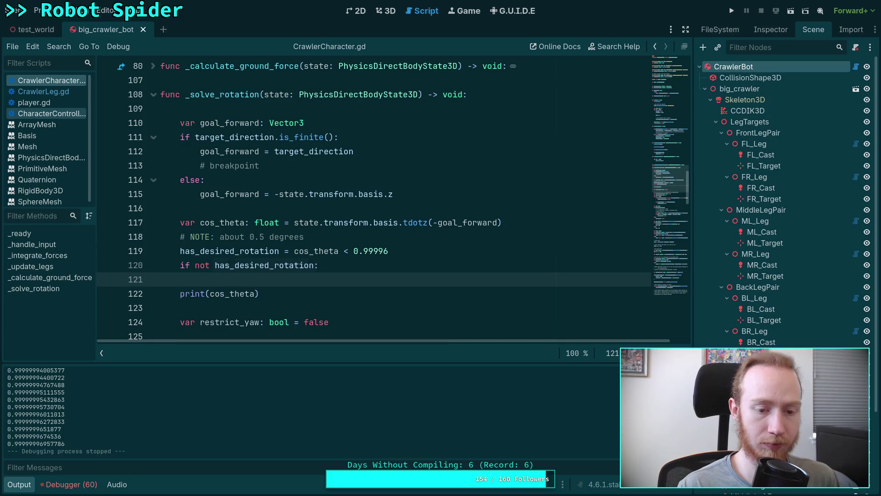
Inside the new if block, set goal_forward = -state.transform.basis.z
{"action": "scroll", "coordinate": [465, 248], "scroll_direction": "down", "scroll_amount": 2}
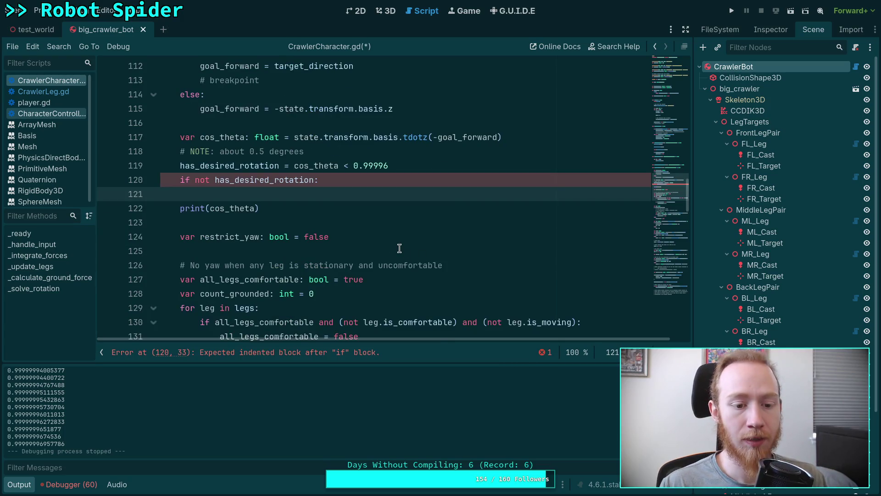
{"action": "scroll", "coordinate": [393, 249], "scroll_direction": "up", "scroll_amount": 2}
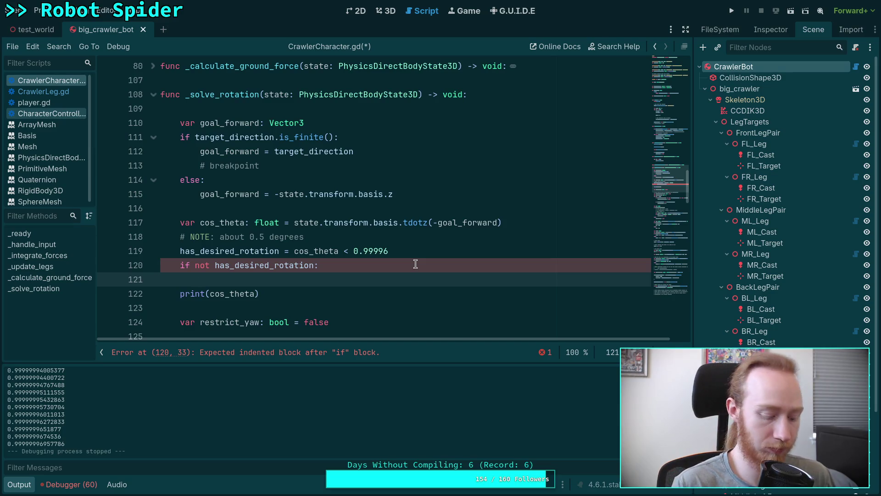
{"action": "type", "text": "g"}
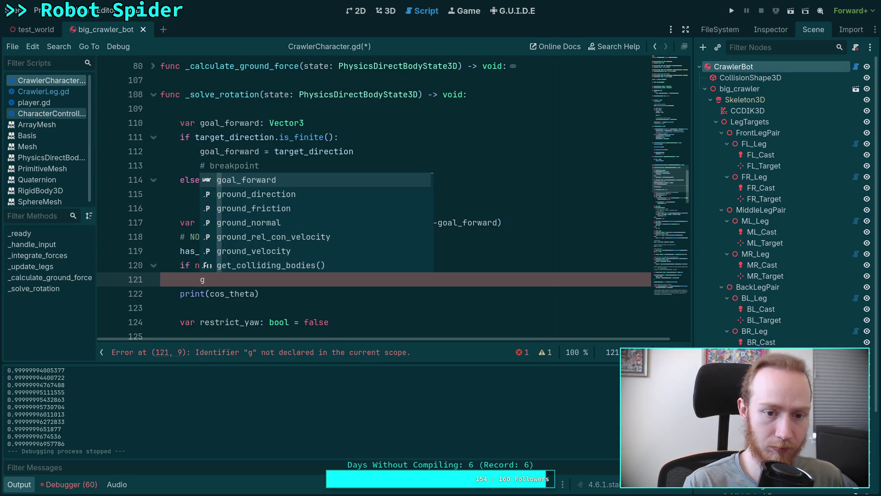
{"action": "key", "text": "Return"}
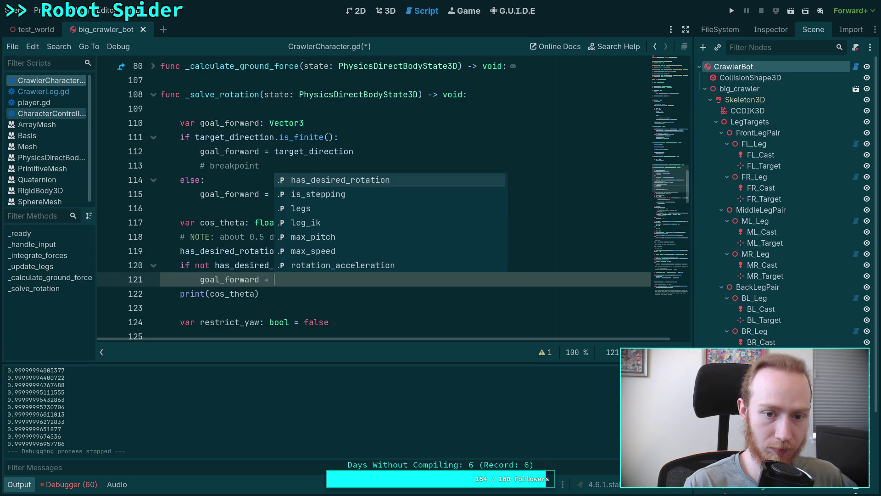
{"action": "type", "text": "-stat"}
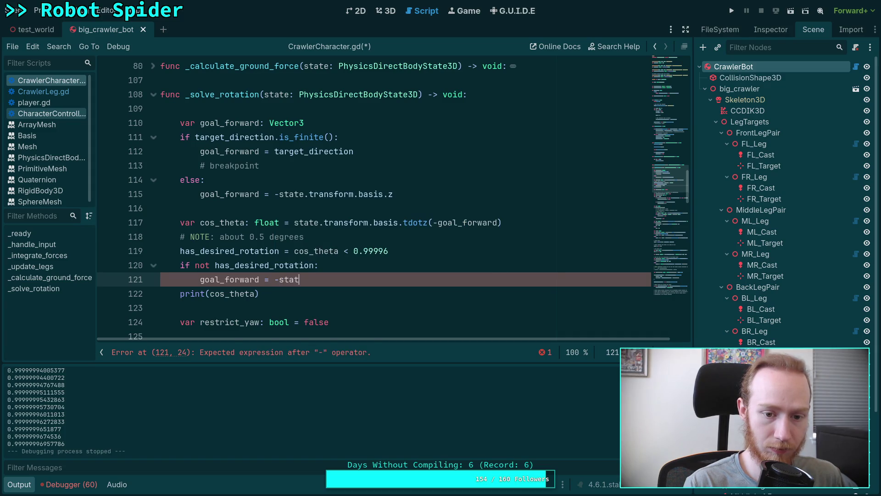
{"action": "type", "text": "bassi"}
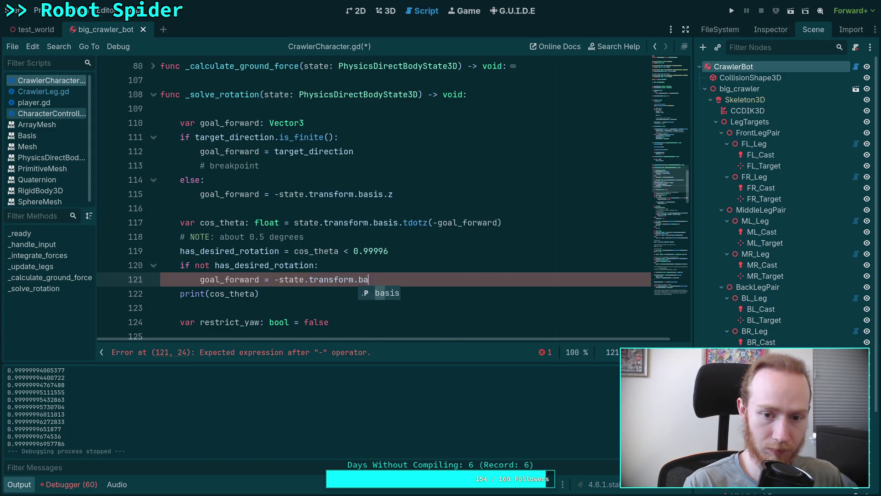
{"action": "key", "text": "BackSpace"}
{"action": "key", "text": "BackSpace"}
{"action": "type", "text": "z"}
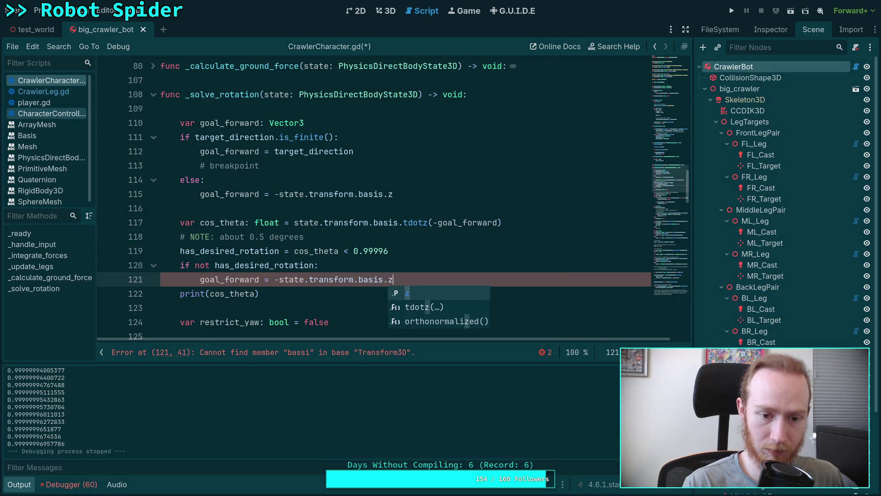
{"action": "left_click", "coordinate": [435, 231]}
{"action": "scroll", "coordinate": [435, 231], "scroll_direction": "up", "scroll_amount": 7}
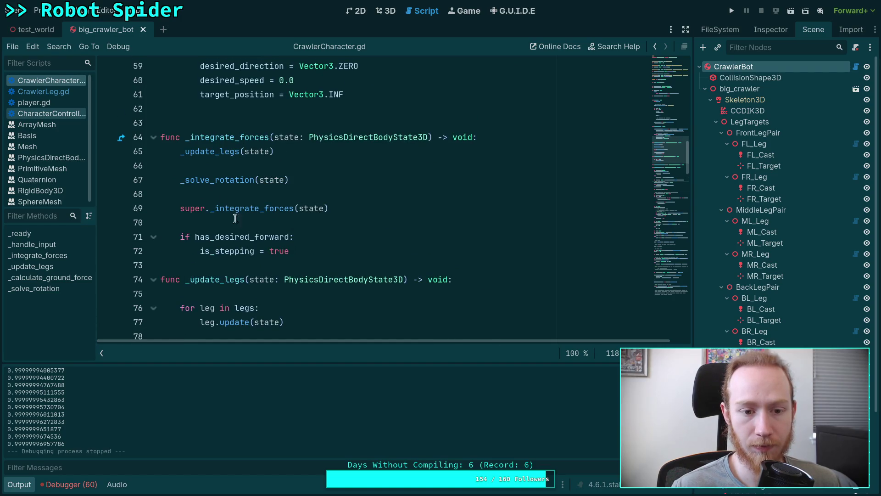
Delete the has_desired_forward stepping block (lines 70–72) from _integrate_forces and launch the game
{"action": "left_click_drag", "start_coordinate": [307, 248], "coordinate": [90, 228]}
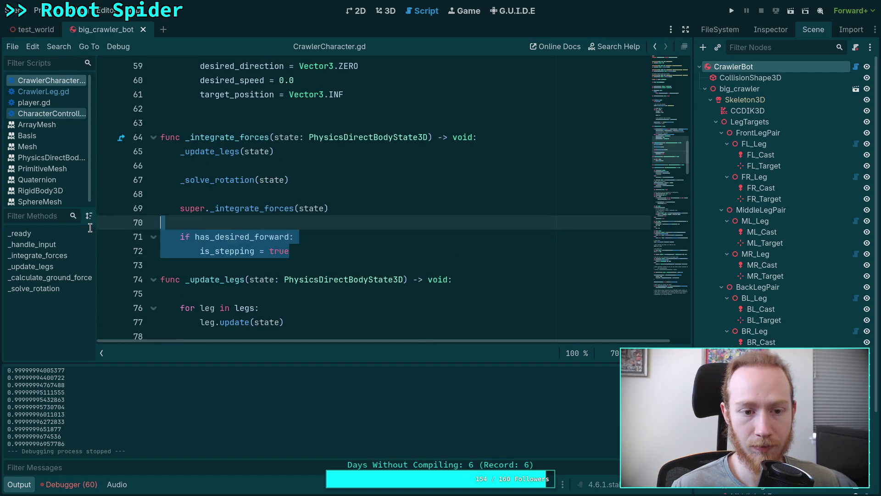
{"action": "key", "text": "BackSpace"}
{"action": "key", "text": "BackSpace"}
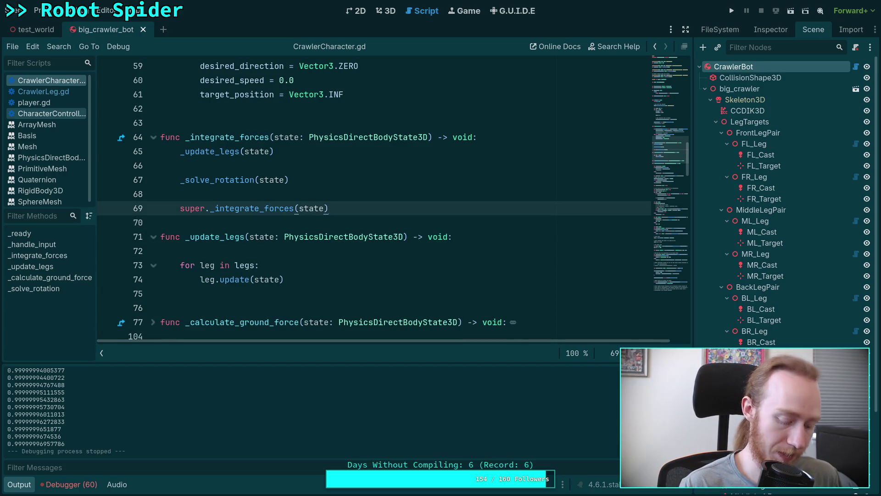
{"action": "scroll", "coordinate": [362, 196], "scroll_direction": "up", "scroll_amount": 14}
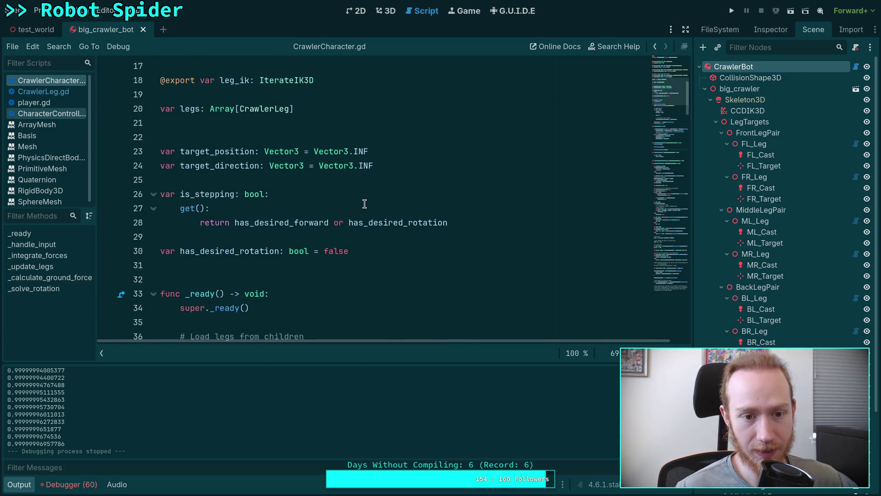
{"action": "left_click", "coordinate": [374, 235]}
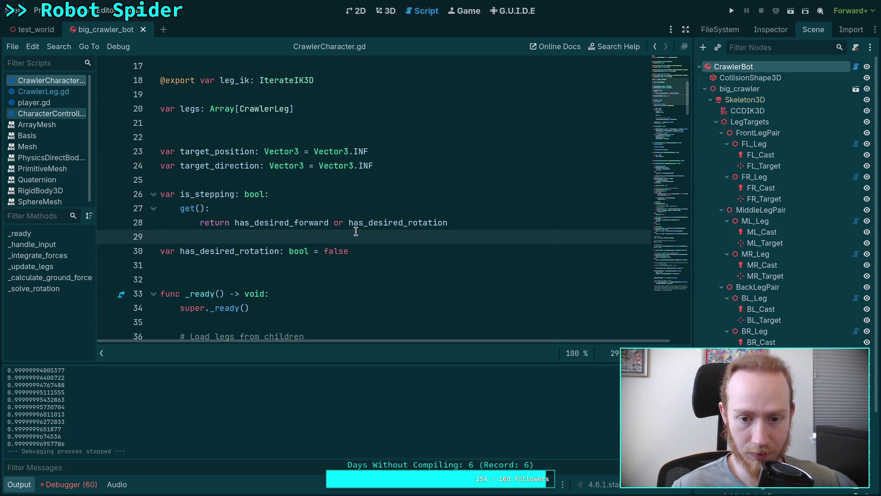
{"action": "scroll", "coordinate": [354, 230], "scroll_direction": "down", "scroll_amount": 8}
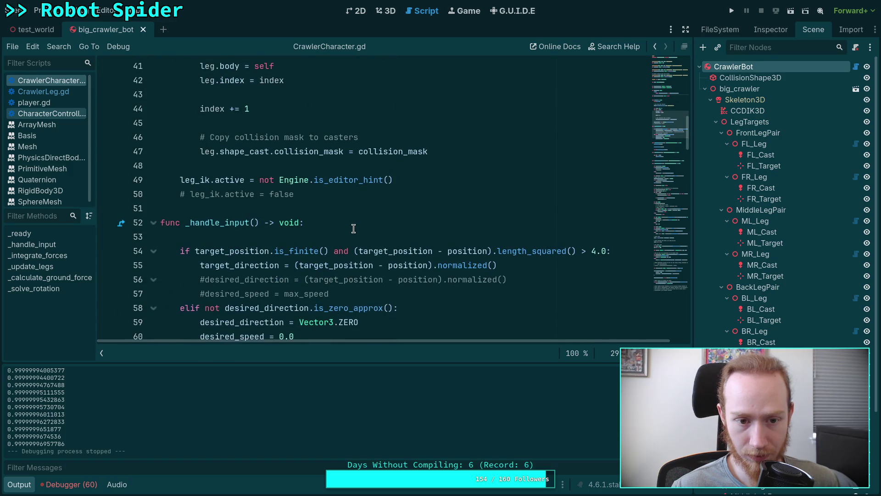
{"action": "scroll", "coordinate": [354, 228], "scroll_direction": "down", "scroll_amount": 2}
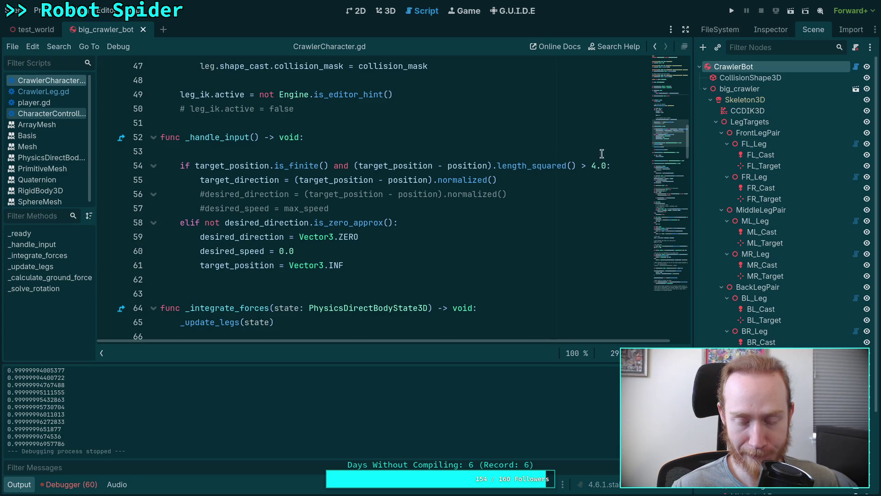
{"action": "left_click", "coordinate": [730, 13]}
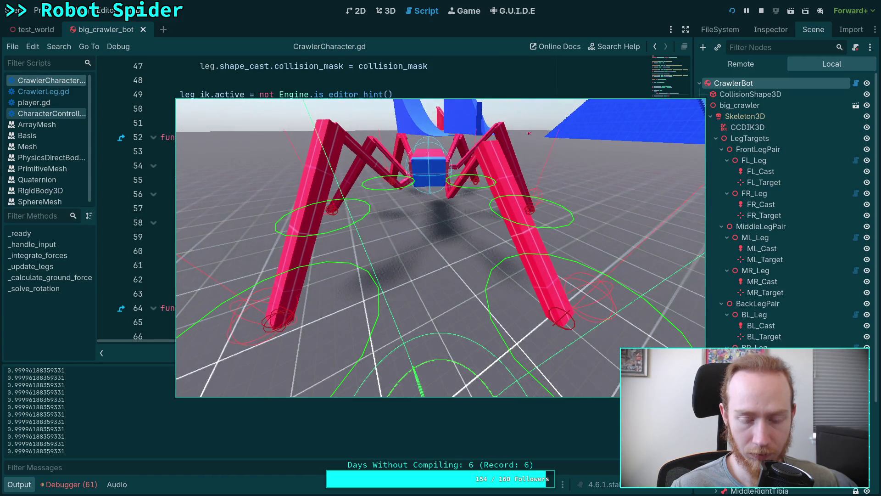
Stop the test run after the steady 0.99996188359331 output, returning to _handle_input
{"action": "key", "text": "F8"}
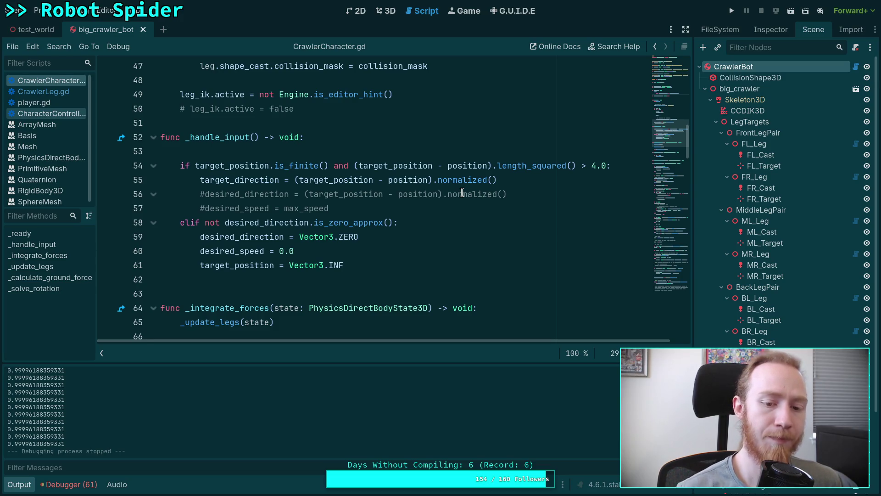
{"action": "left_click", "coordinate": [245, 238]}
Highlight desired_direction on line 59 to review its uses in the script
{"action": "double_click", "coordinate": [246, 239]}
{"action": "scroll", "coordinate": [246, 239], "scroll_direction": "up", "scroll_amount": 2}
{"action": "scroll", "coordinate": [246, 238], "scroll_direction": "down", "scroll_amount": 3}
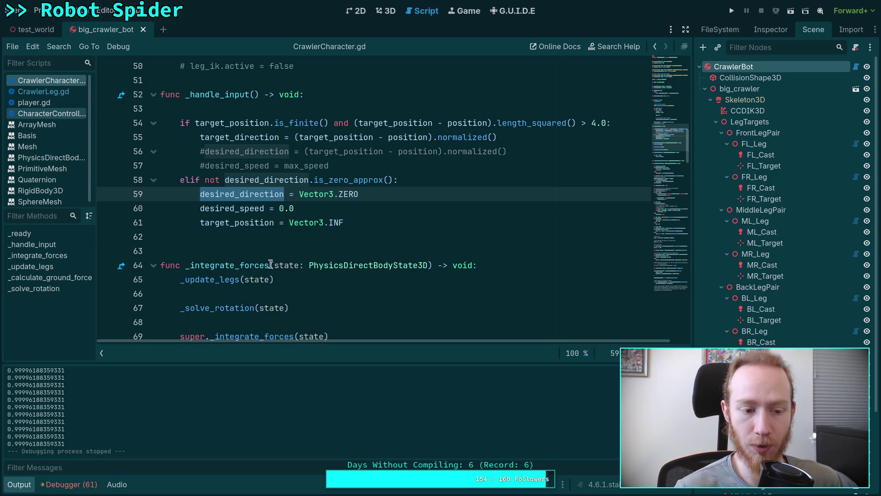
{"action": "scroll", "coordinate": [272, 266], "scroll_direction": "down", "scroll_amount": 1}
{"action": "scroll", "coordinate": [276, 271], "scroll_direction": "up", "scroll_amount": 3}
{"action": "scroll", "coordinate": [293, 275], "scroll_direction": "down", "scroll_amount": 20}
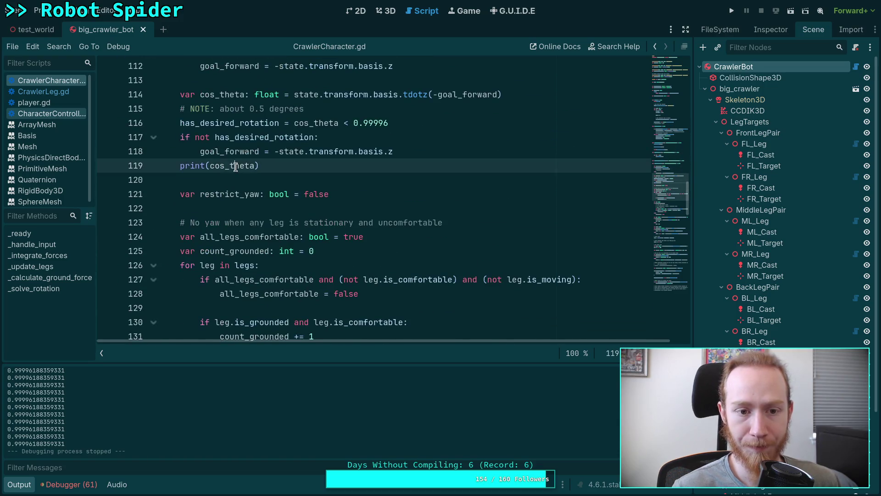
Replace cos_theta in the print call with has_desired_rotation and save CrawlerCharacter.gd
{"action": "double_click", "coordinate": [236, 166]}
{"action": "key", "text": "BackSpace"}
{"action": "type", "text": "has"}
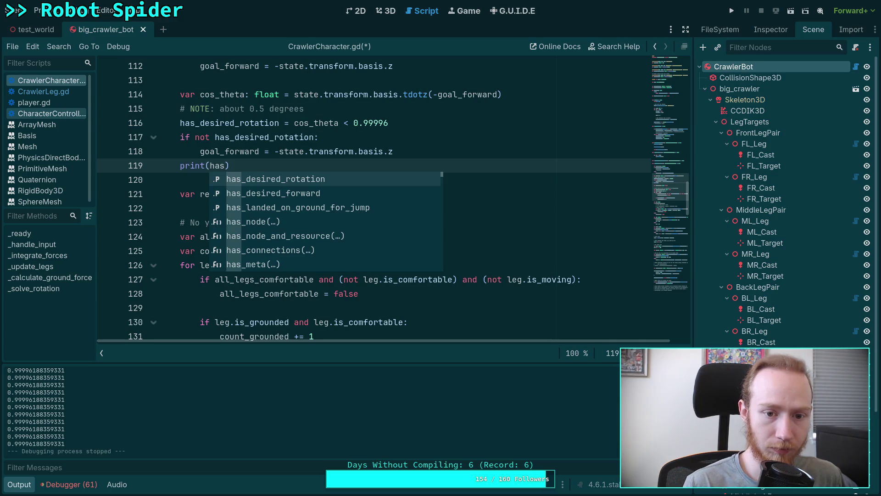
{"action": "key", "text": "Down"}
{"action": "key", "text": "Return"}
{"action": "key", "text": "BackSpace"}
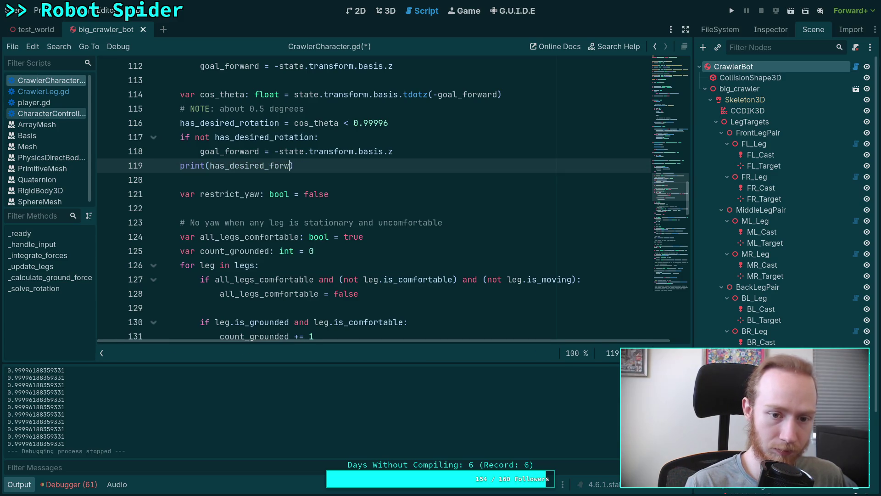
{"action": "key", "text": "BackSpace"}
{"action": "key", "text": "BackSpace"}
{"action": "key", "text": "BackSpace"}
{"action": "key", "text": "Return"}
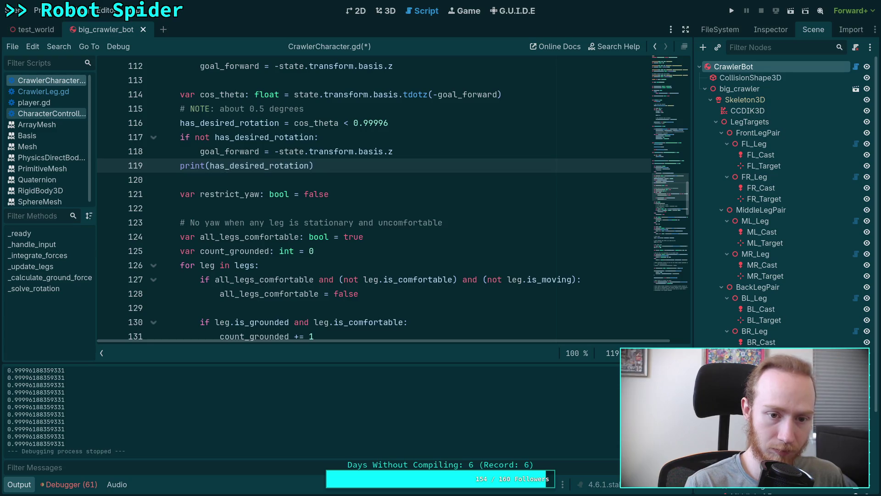
{"action": "key", "text": "ctrl+s"}
{"action": "scroll", "coordinate": [309, 206], "scroll_direction": "up", "scroll_amount": 15}
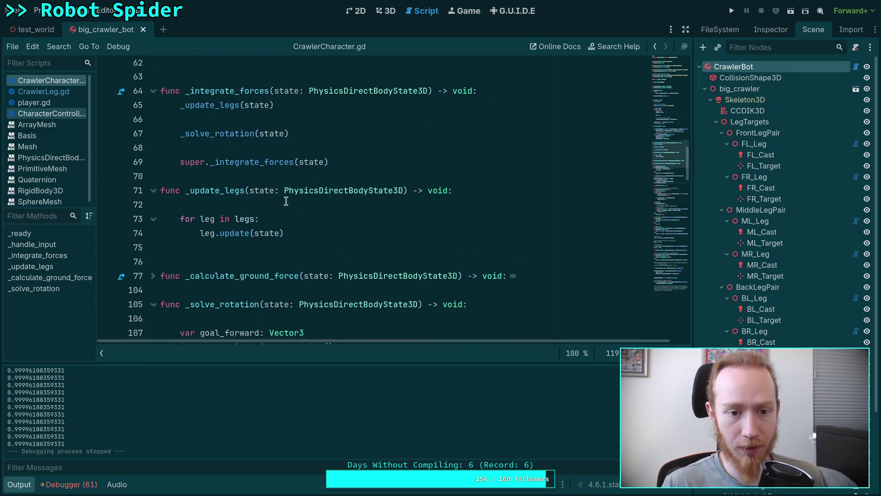
{"action": "scroll", "coordinate": [310, 204], "scroll_direction": "up", "scroll_amount": 5}
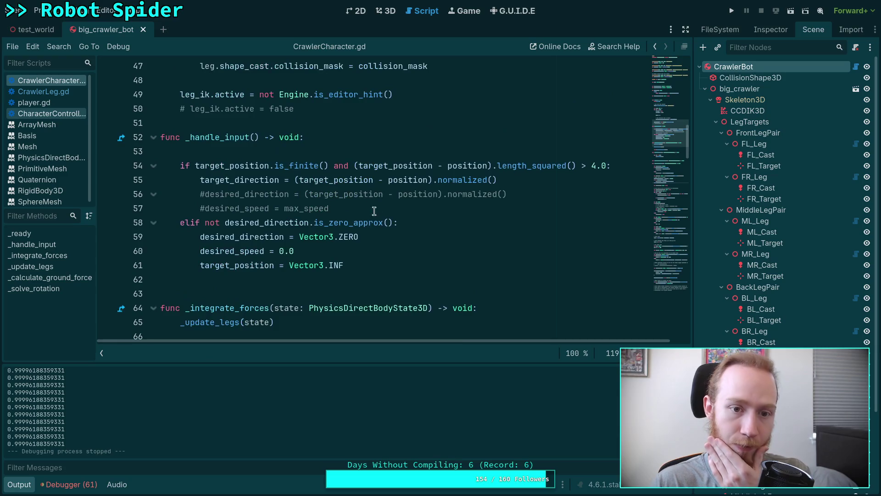
{"action": "left_click", "coordinate": [43, 91]}
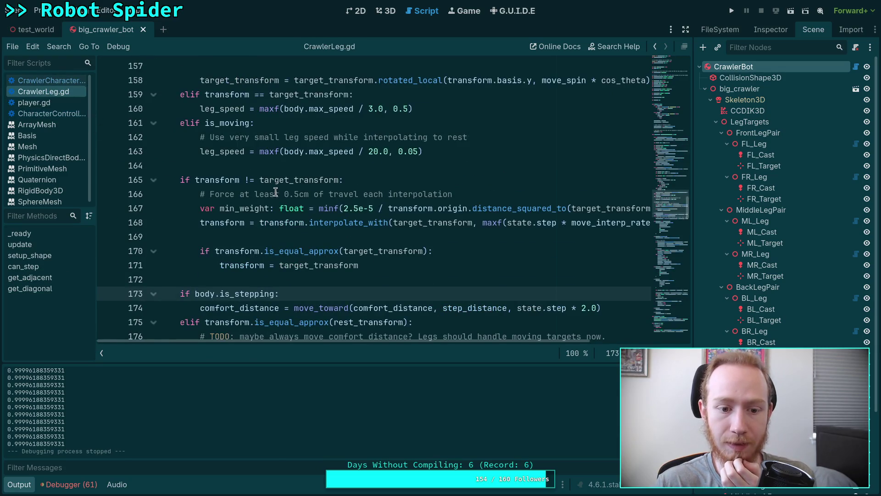
{"action": "scroll", "coordinate": [276, 193], "scroll_direction": "down", "scroll_amount": 1}
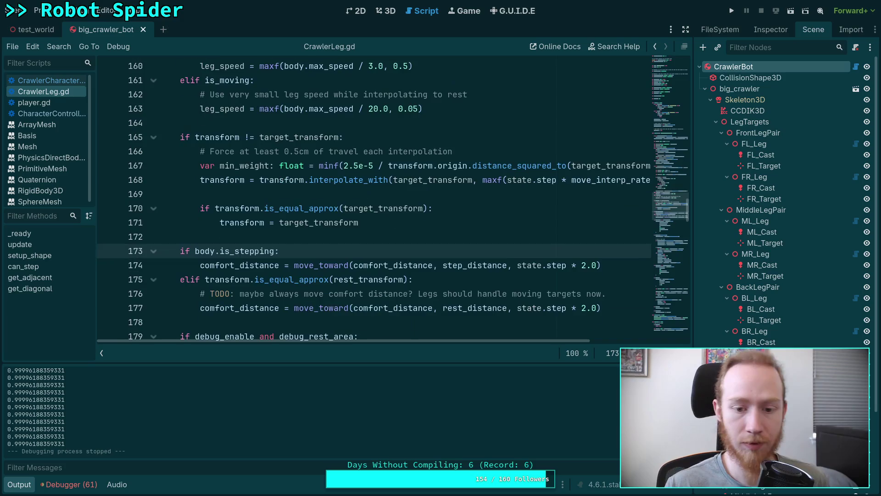
{"action": "left_click", "coordinate": [56, 83]}
{"action": "scroll", "coordinate": [294, 175], "scroll_direction": "up", "scroll_amount": 7}
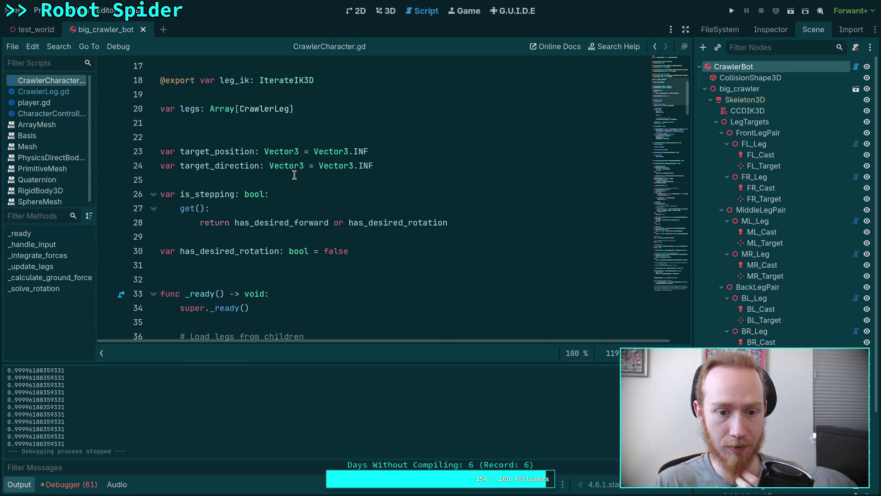
{"action": "left_click", "coordinate": [388, 227]}
{"action": "scroll", "coordinate": [306, 219], "scroll_direction": "down", "scroll_amount": 9}
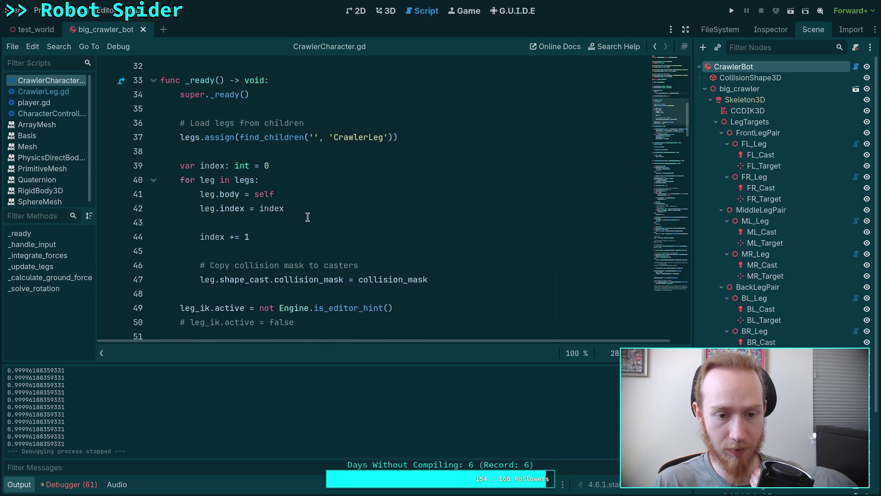
{"action": "scroll", "coordinate": [309, 217], "scroll_direction": "down", "scroll_amount": 4}
{"action": "scroll", "coordinate": [309, 217], "scroll_direction": "up", "scroll_amount": 1}
{"action": "scroll", "coordinate": [309, 217], "scroll_direction": "up", "scroll_amount": 1}
{"action": "left_click", "coordinate": [389, 222]}
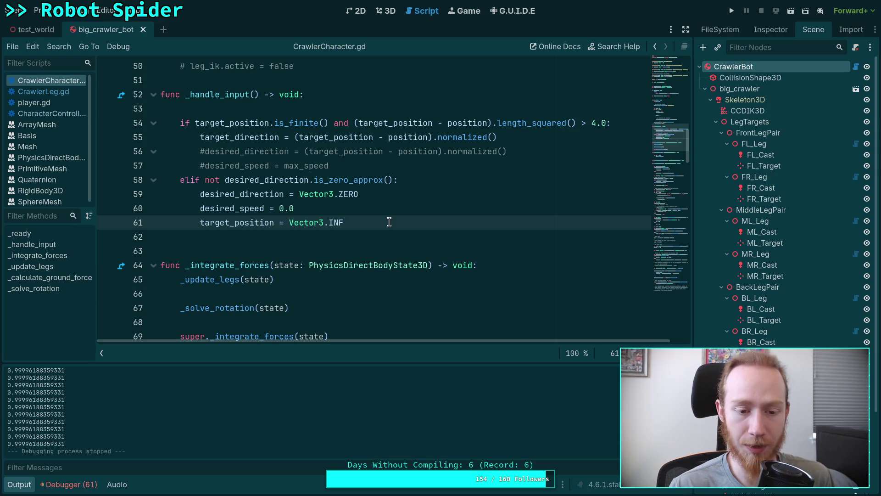
Run the game, walk the spider forward with W, then stop it
{"action": "left_click", "coordinate": [730, 11]}
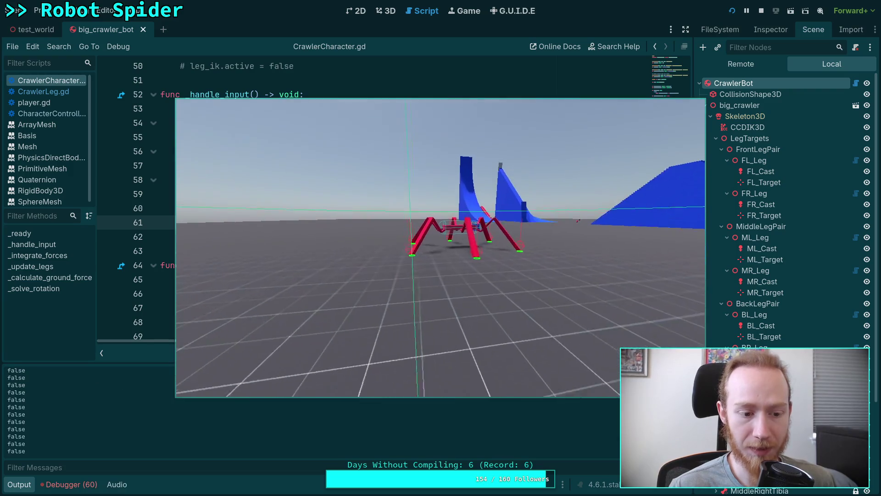
{"action": "key", "text": "w"}
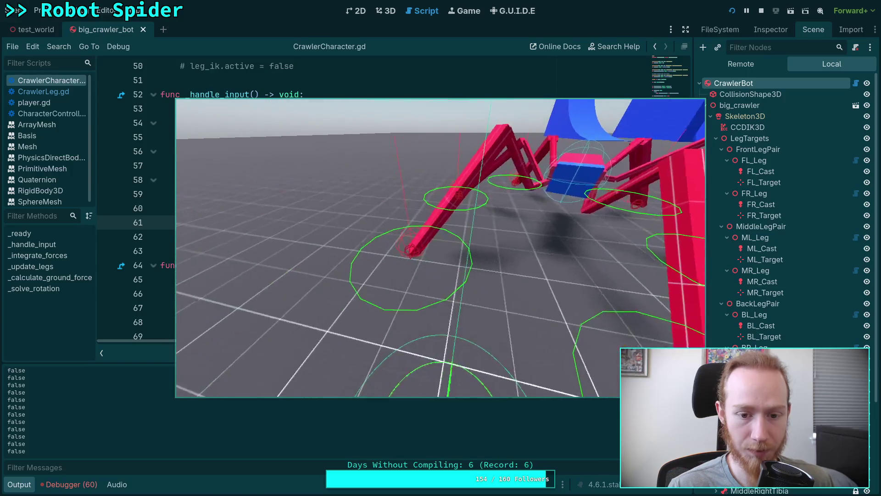
{"action": "left_click", "coordinate": [761, 11]}
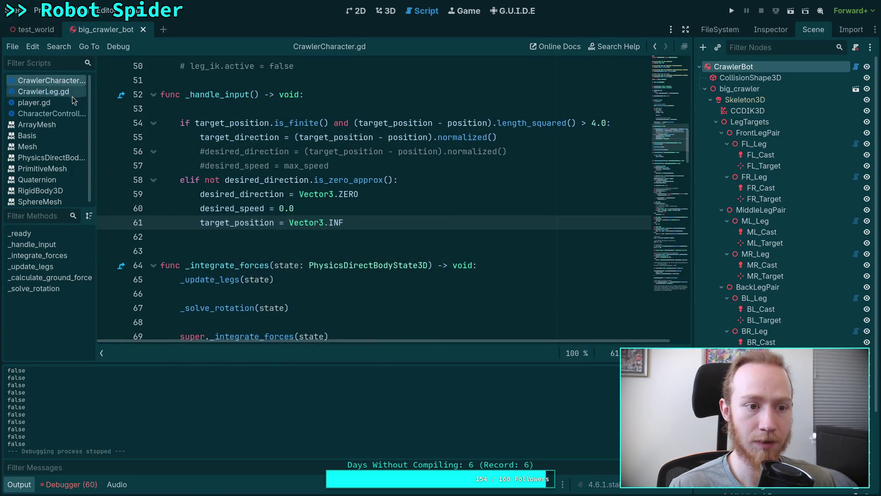
Add print(is_stepping) at the start of _integrate_forces and save the script
{"action": "scroll", "coordinate": [405, 211], "scroll_direction": "up", "scroll_amount": 9}
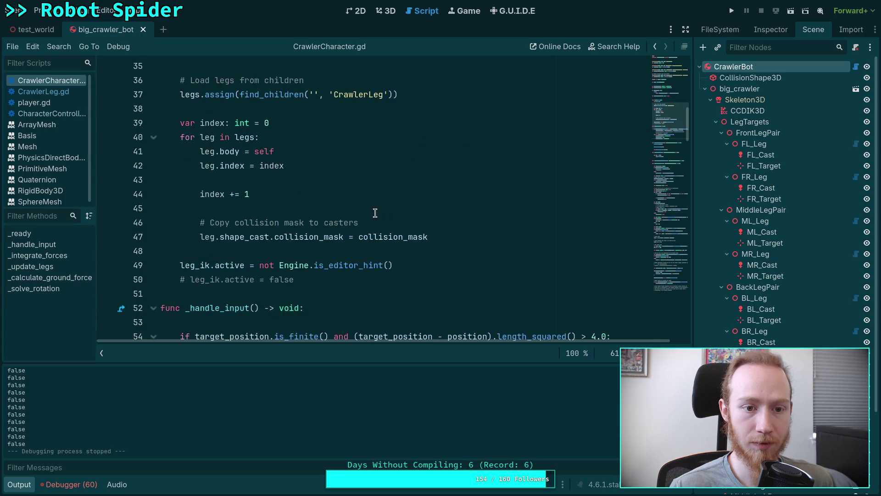
{"action": "scroll", "coordinate": [374, 207], "scroll_direction": "down", "scroll_amount": 11}
{"action": "left_click", "coordinate": [404, 248]}
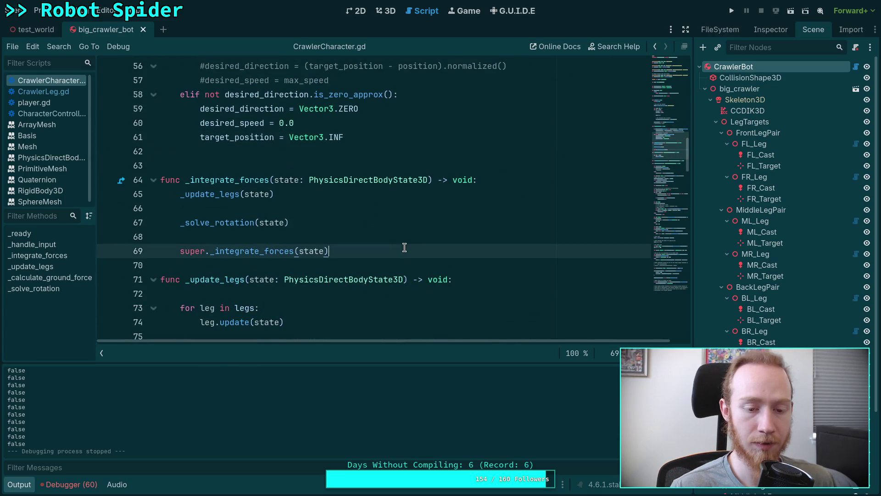
{"action": "key", "text": "Up"}
{"action": "key", "text": "Up"}
{"action": "key", "text": "Up"}
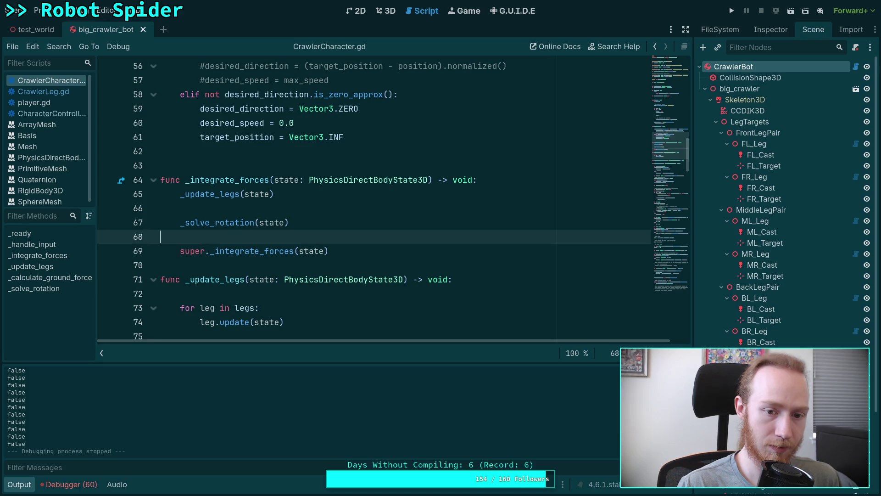
{"action": "key", "text": "End"}
{"action": "key", "text": "Return"}
{"action": "type", "text": "print(is_"}
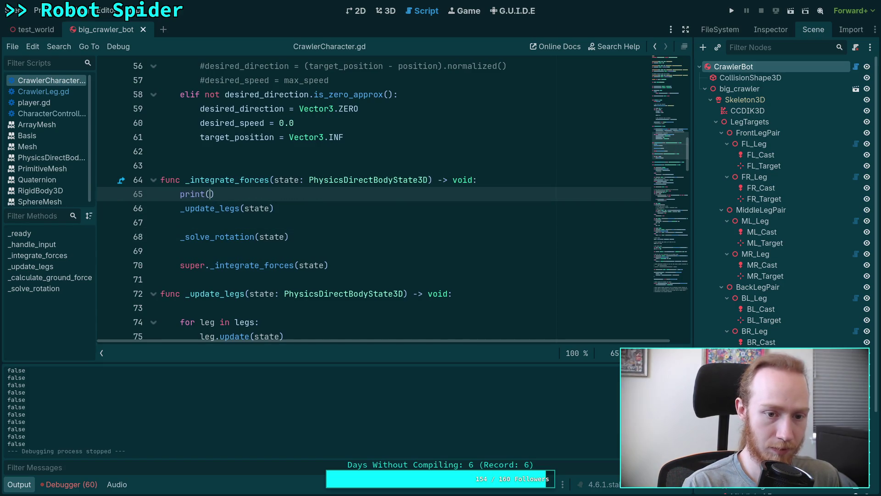
{"action": "key", "text": "Return"}
{"action": "key", "text": "ctrl+s"}
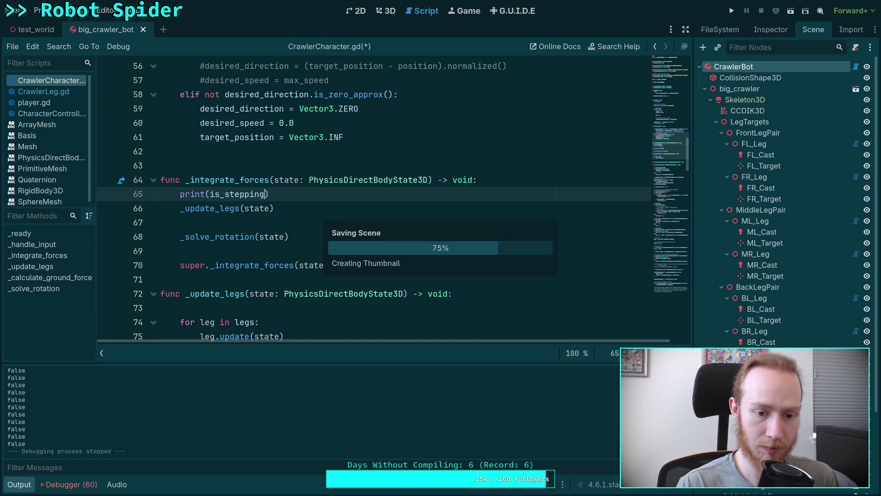
Delete the print(has_desired_rotation) line at 119 and run the game again
{"action": "scroll", "coordinate": [267, 155], "scroll_direction": "down", "scroll_amount": 5}
{"action": "scroll", "coordinate": [267, 154], "scroll_direction": "down", "scroll_amount": 12}
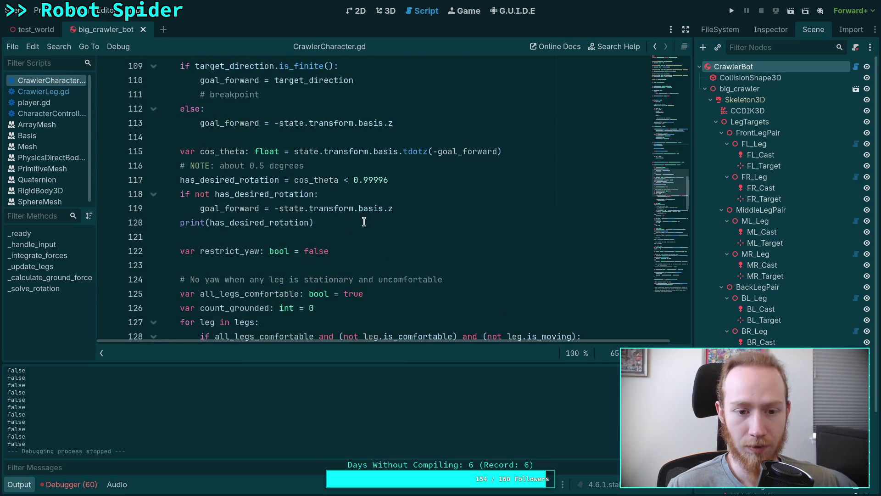
{"action": "left_click", "coordinate": [394, 208]}
{"action": "key", "text": "shift+Down"}
{"action": "key", "text": "BackSpace"}
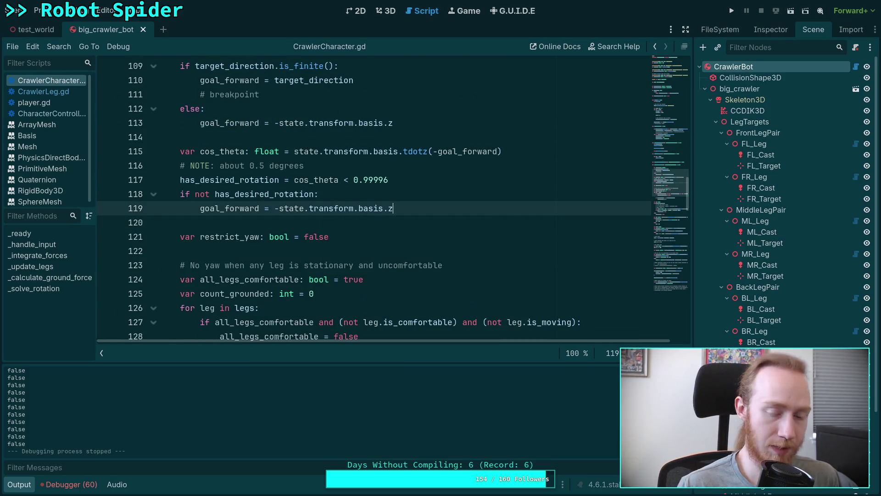
{"action": "left_click", "coordinate": [732, 11]}
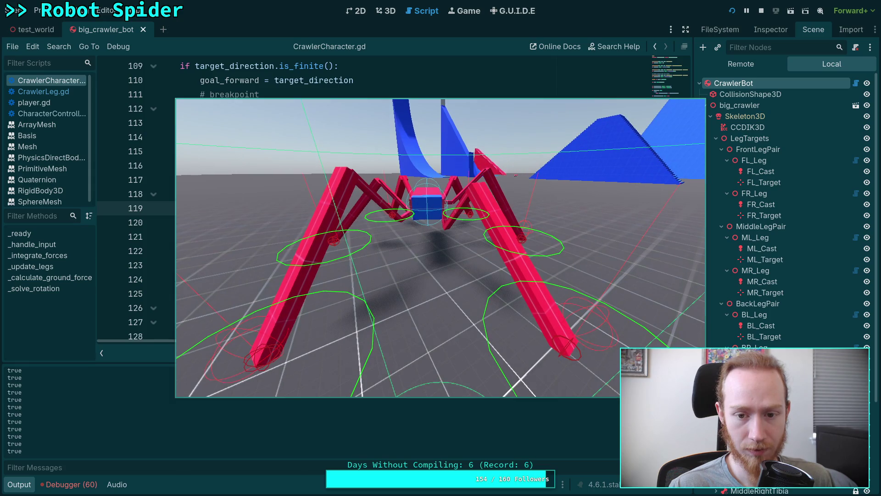
Stop the game and add 'if has_desired_forward: print('forward!')' inside the is_stepping getter
{"action": "left_click", "coordinate": [761, 10]}
{"action": "scroll", "coordinate": [498, 207], "scroll_direction": "up", "scroll_amount": 20}
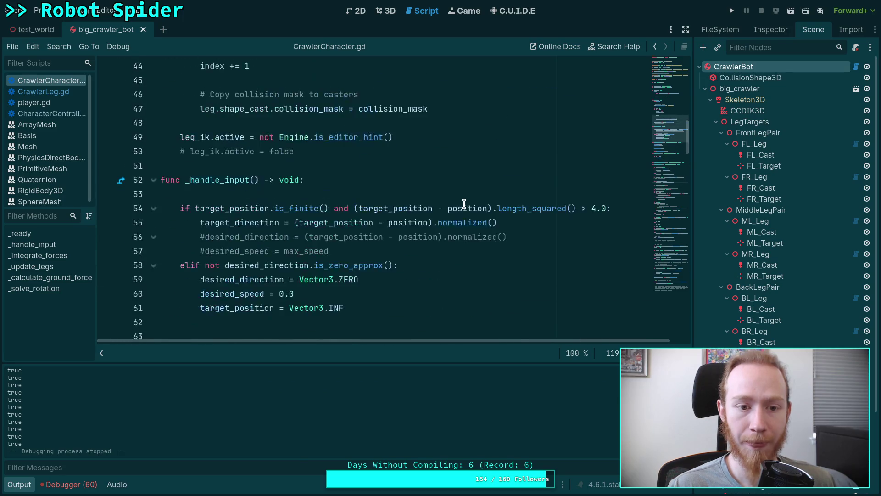
{"action": "left_click", "coordinate": [361, 250]}
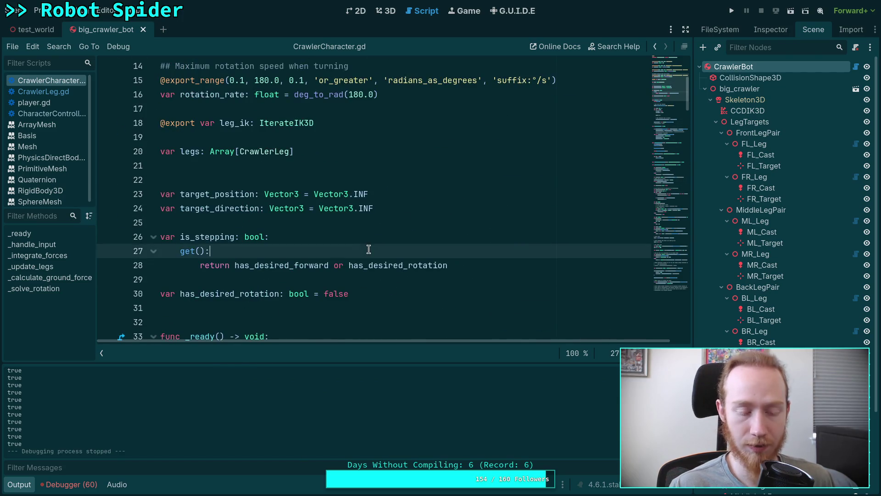
{"action": "key", "text": "Return"}
{"action": "type", "text": "if has"}
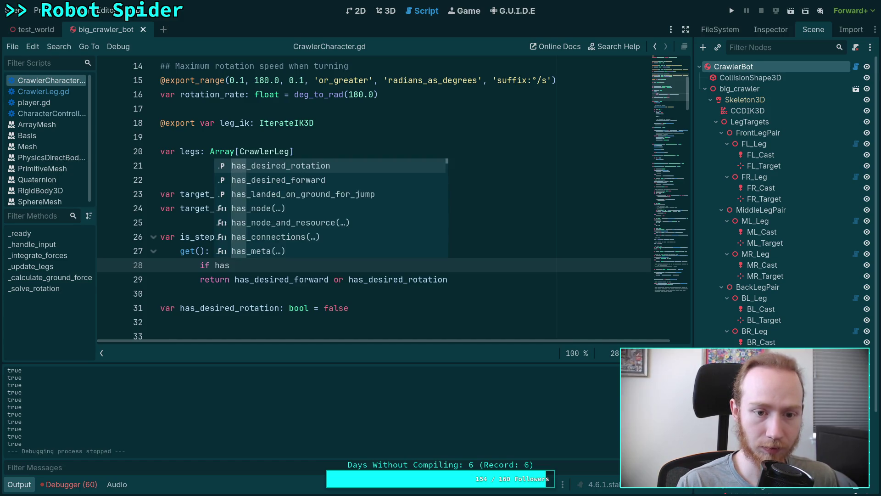
{"action": "key", "text": "Return"}
{"action": "key", "text": "BackSpace"}
{"action": "key", "text": "BackSpace"}
{"action": "key", "text": "BackSpace"}
{"action": "type", "text": "fo"}
{"action": "key", "text": "Return"}
{"action": "key", "text": "Return"}
{"action": "type", "text": "pr"}
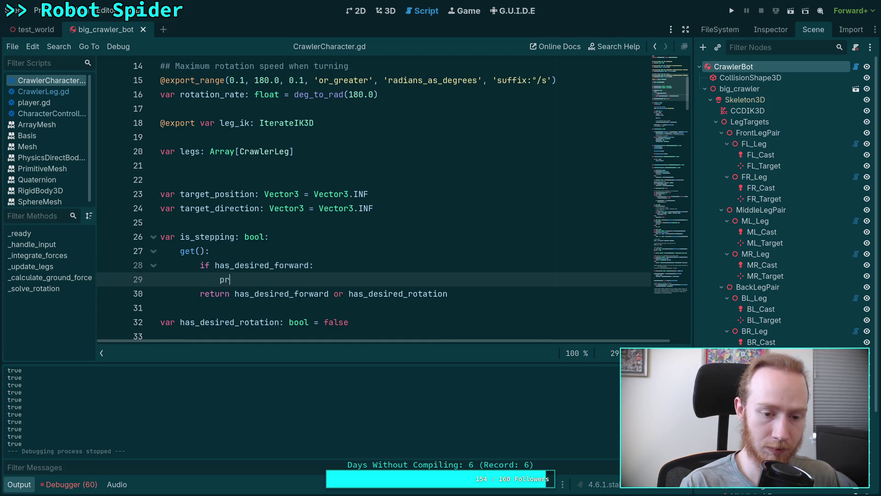
{"action": "type", "text": "int('has"}
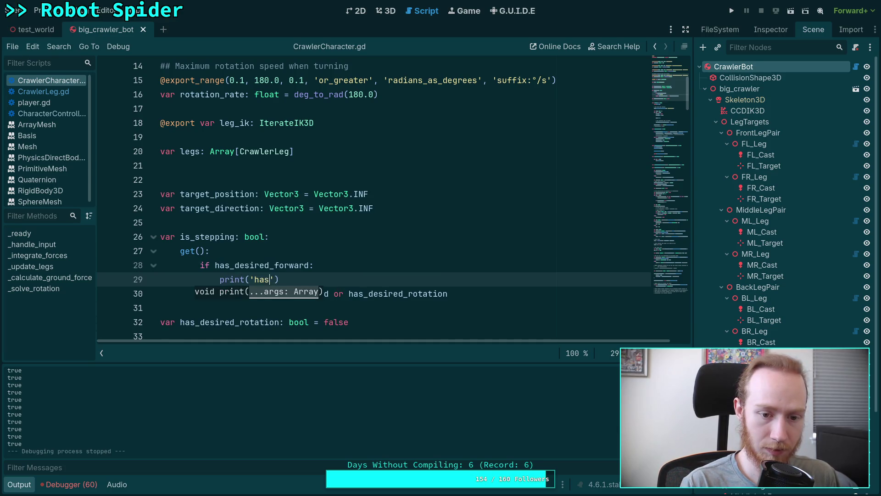
{"action": "key", "text": "BackSpace"}
{"action": "key", "text": "BackSpace"}
{"action": "key", "text": "BackSpace"}
{"action": "type", "text": "forward!"}
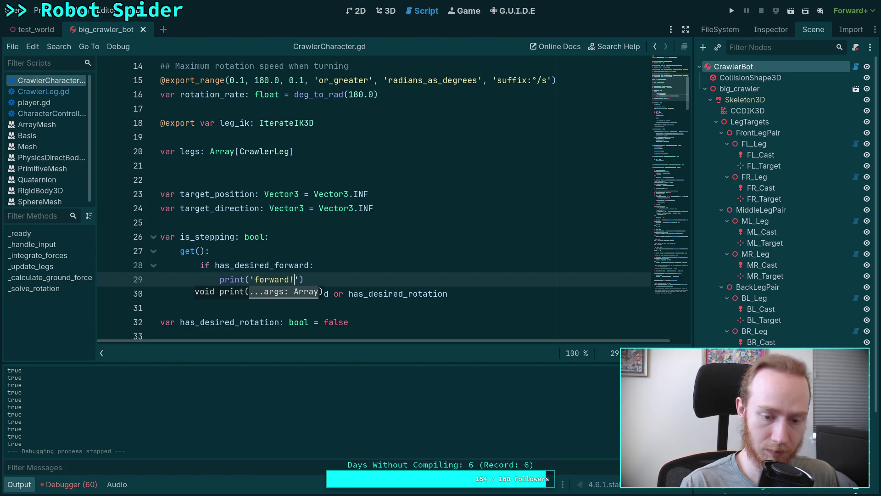
Add 'if has_desired_rotation: print('turn!')' below it and run the game
{"action": "key", "text": "Return"}
{"action": "type", "text": "if has_de"}
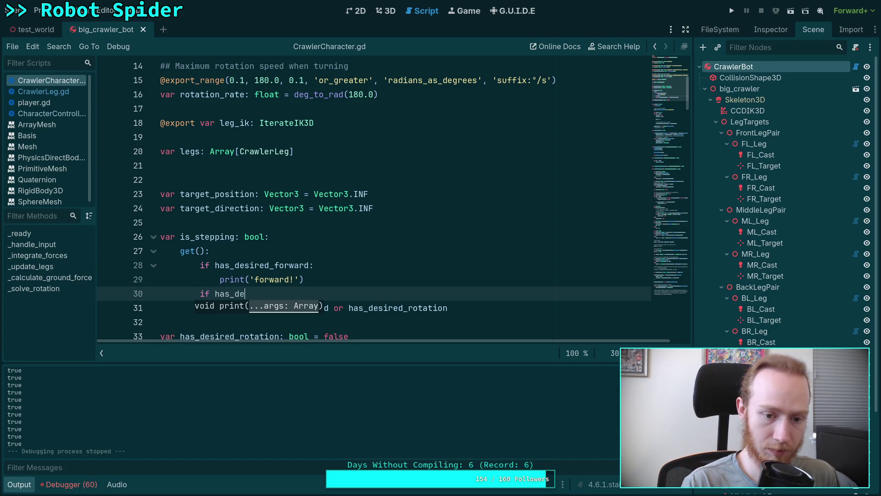
{"action": "type", "text": "s"}
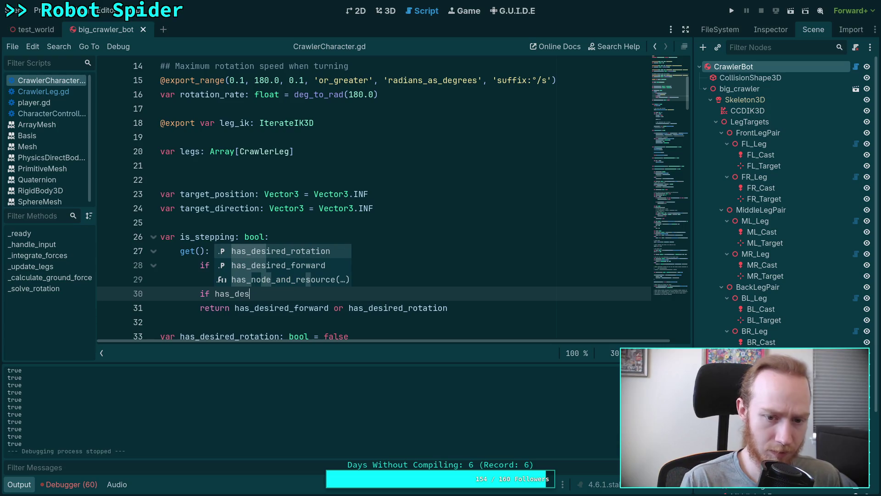
{"action": "key", "text": "Return"}
{"action": "type", "text": ":"}
{"action": "key", "text": "Return"}
{"action": "type", "text": "print"}
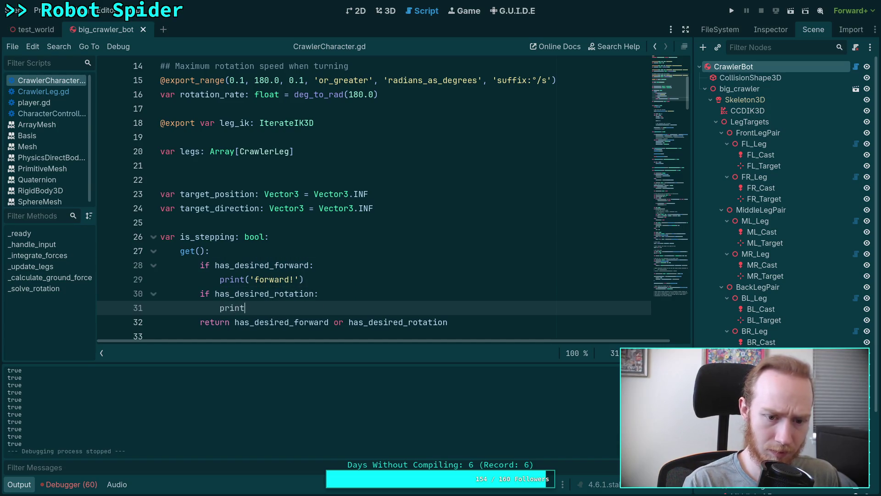
{"action": "type", "text": "('turn!"}
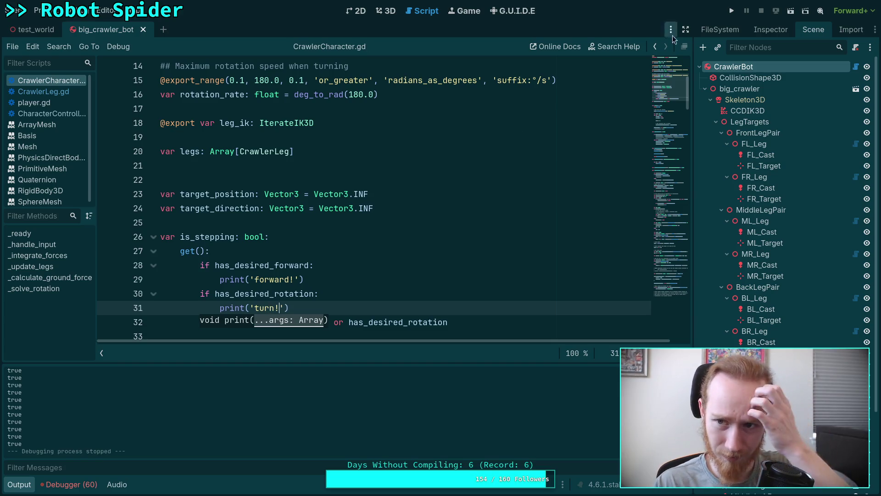
{"action": "left_click", "coordinate": [732, 10]}
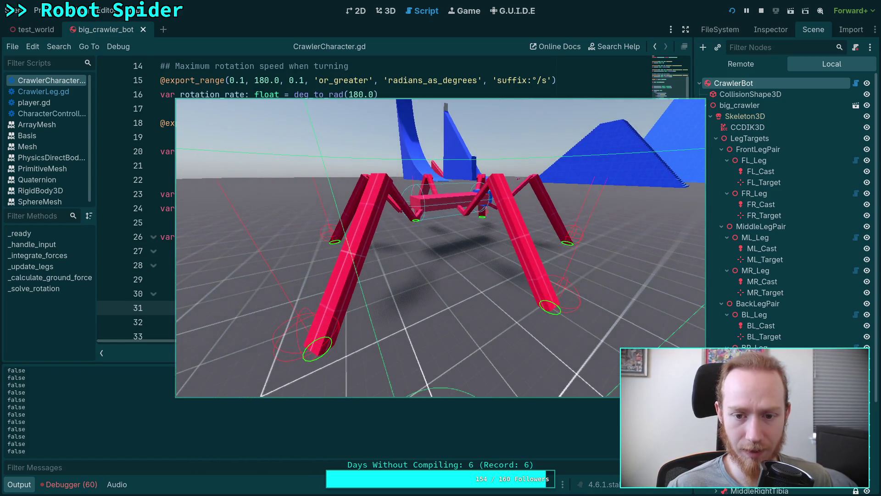
Turn the spider with A in-game, stop the run, and highlight has_desired_rotation uses
{"action": "key", "text": "a"}
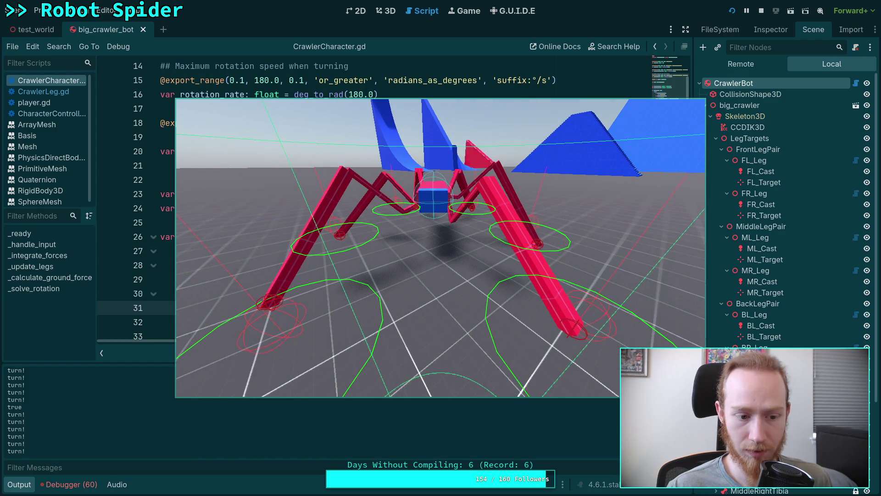
{"action": "key", "text": "F8"}
{"action": "scroll", "coordinate": [458, 269], "scroll_direction": "down", "scroll_amount": 2}
{"action": "scroll", "coordinate": [458, 270], "scroll_direction": "down", "scroll_amount": 2}
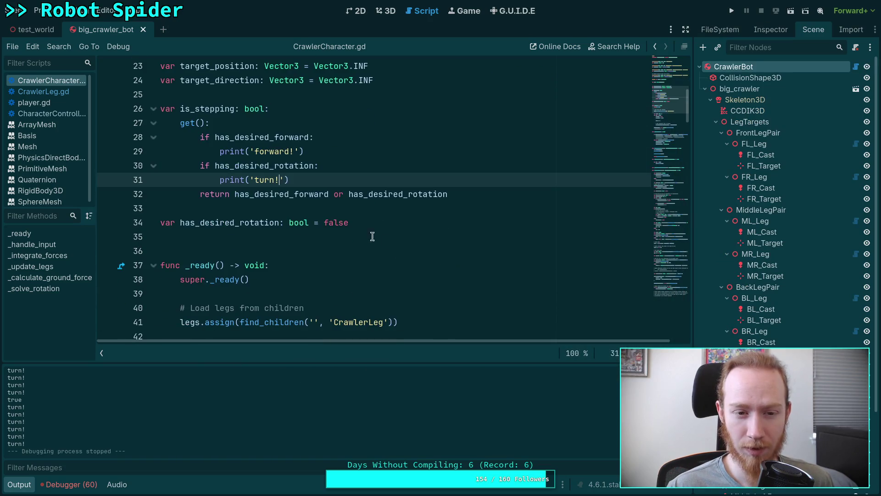
{"action": "double_click", "coordinate": [256, 163]}
Open a new line after line 192, where has_desired_rotation is recomputed
{"action": "scroll", "coordinate": [382, 209], "scroll_direction": "down", "scroll_amount": 3}
{"action": "scroll", "coordinate": [382, 208], "scroll_direction": "down", "scroll_amount": 20}
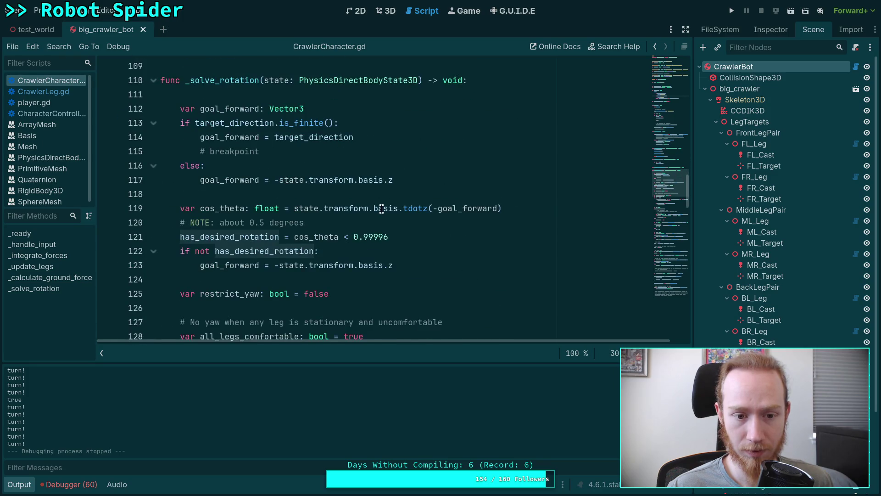
{"action": "scroll", "coordinate": [382, 209], "scroll_direction": "down", "scroll_amount": 15}
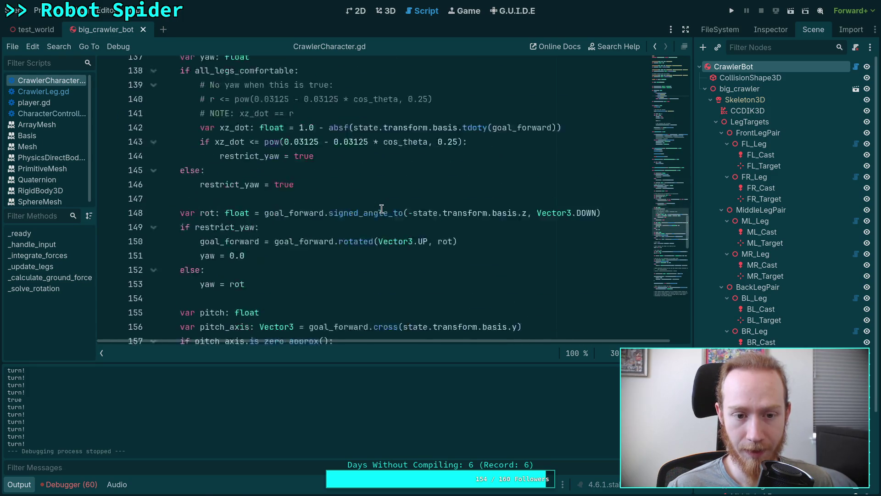
{"action": "scroll", "coordinate": [381, 209], "scroll_direction": "down", "scroll_amount": 6}
{"action": "scroll", "coordinate": [382, 209], "scroll_direction": "down", "scroll_amount": 6}
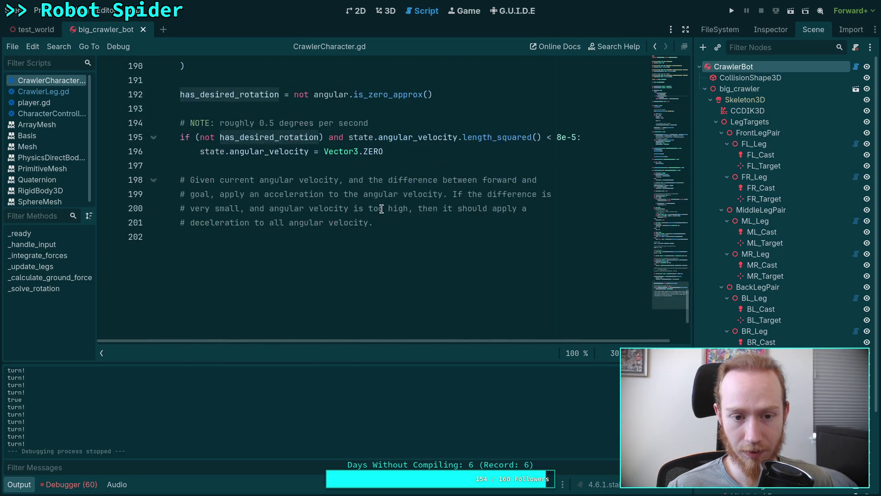
{"action": "scroll", "coordinate": [381, 209], "scroll_direction": "up", "scroll_amount": 2}
{"action": "scroll", "coordinate": [381, 208], "scroll_direction": "up", "scroll_amount": 1}
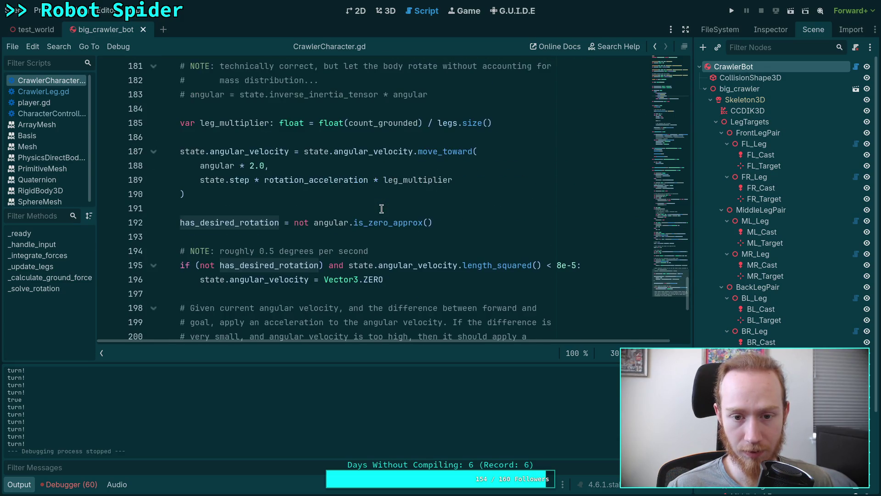
{"action": "mouse_move", "coordinate": [253, 224]}
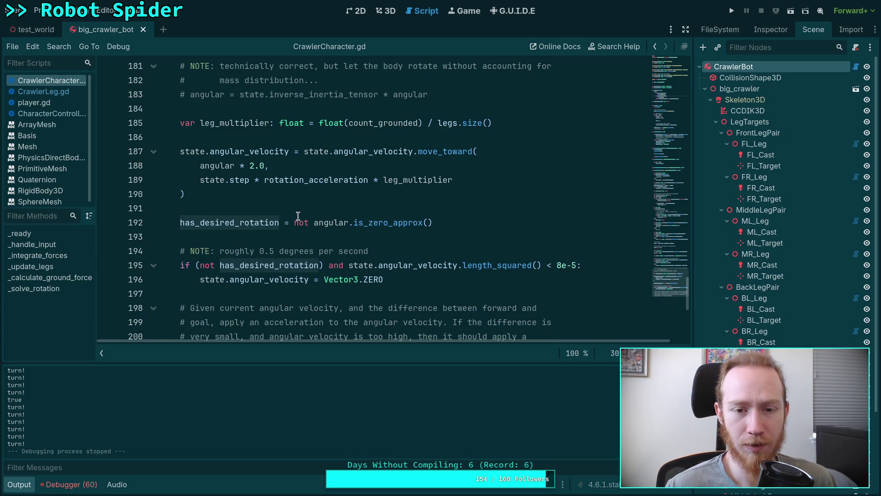
{"action": "left_click", "coordinate": [467, 224]}
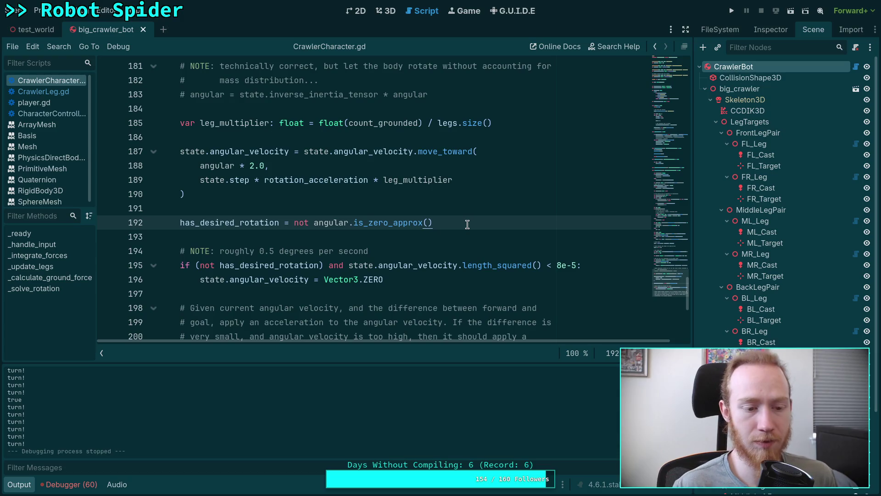
{"action": "key", "text": "Return"}
{"action": "type", "text": "print("}
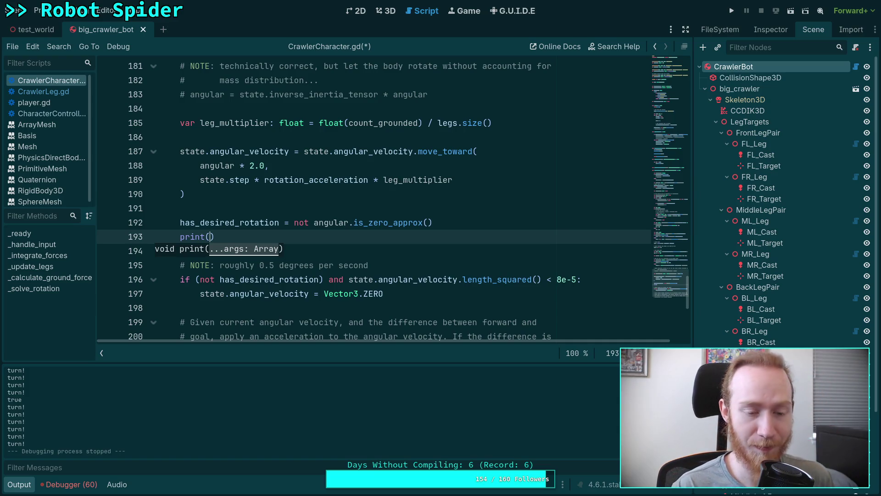
Print has_desired_rotation on the new line and save the script
{"action": "type", "text": "has"}
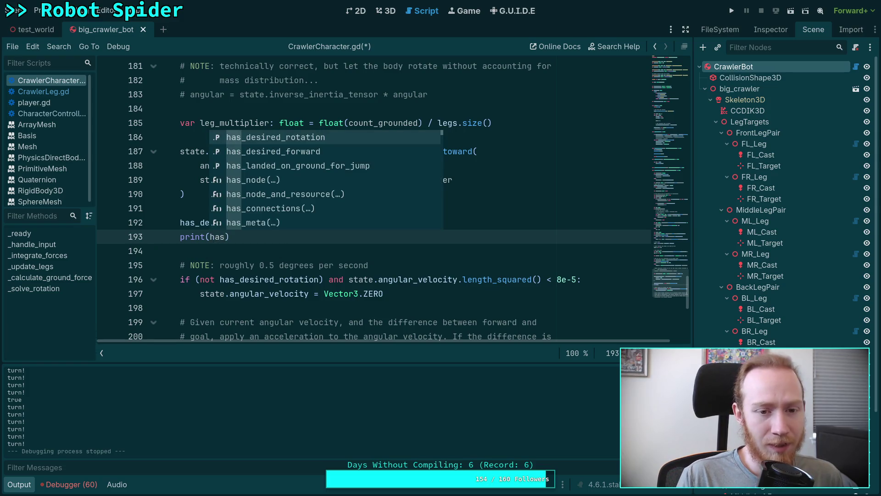
{"action": "key", "text": "Return"}
{"action": "key", "text": "ctrl+s"}
Delete the print(is_stepping) line 69 and run the game with F5
{"action": "scroll", "coordinate": [473, 228], "scroll_direction": "up", "scroll_amount": 10}
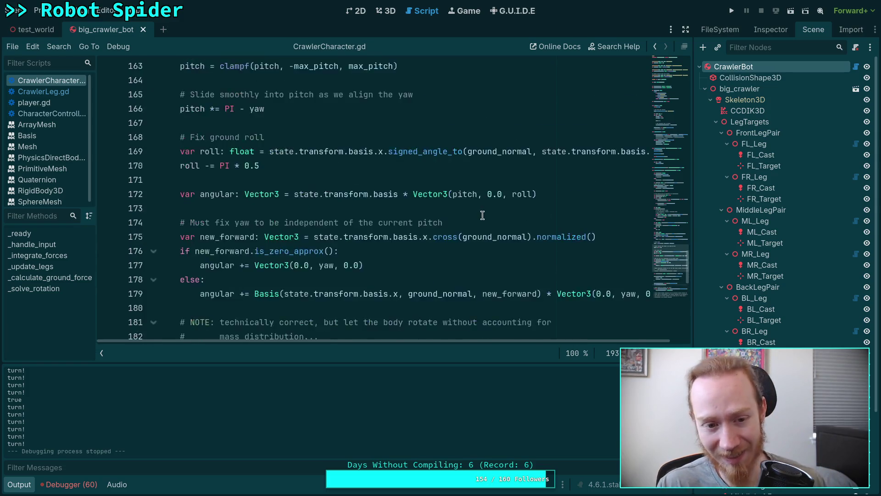
{"action": "scroll", "coordinate": [393, 256], "scroll_direction": "up", "scroll_amount": 20}
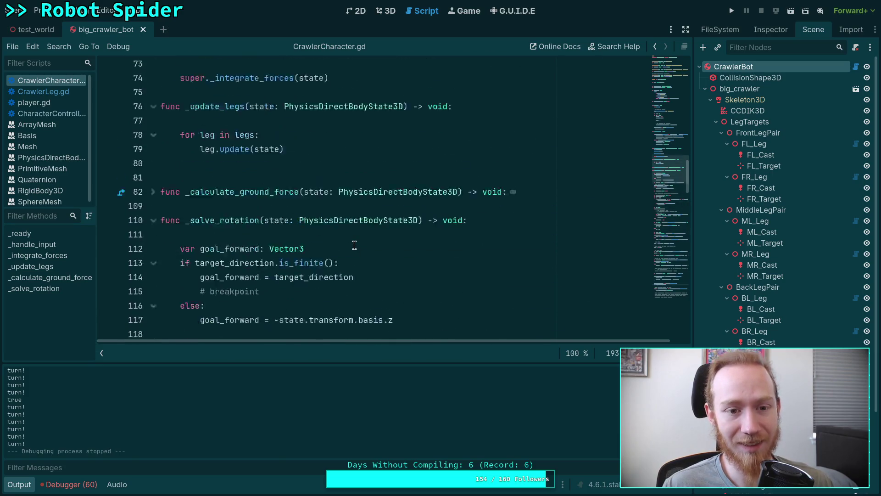
{"action": "scroll", "coordinate": [354, 245], "scroll_direction": "up", "scroll_amount": 3}
{"action": "mouse_move", "coordinate": [271, 293]}
{"action": "left_mouse_down"}
{"action": "mouse_move", "coordinate": [158, 309]}
{"action": "mouse_move", "coordinate": [91, 296]}
{"action": "left_mouse_up"}
{"action": "key", "text": "BackSpace"}
{"action": "key", "text": "BackSpace"}
{"action": "scroll", "coordinate": [370, 240], "scroll_direction": "up", "scroll_amount": 8}
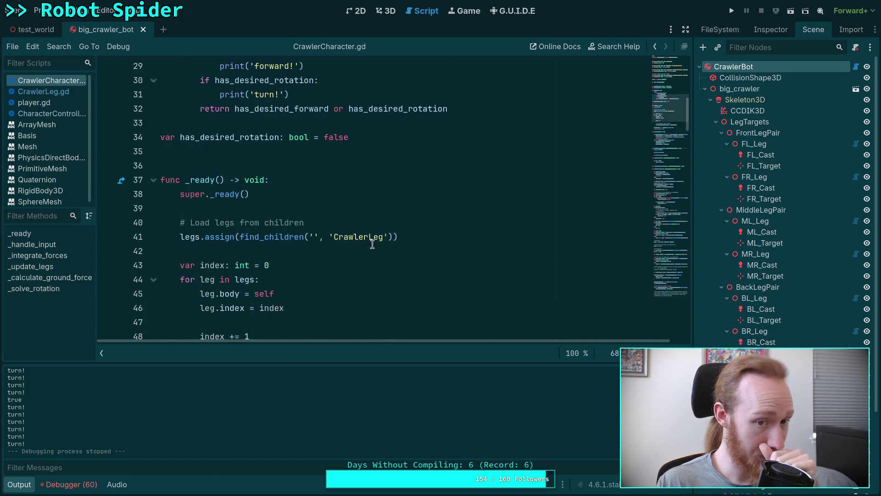
{"action": "scroll", "coordinate": [509, 198], "scroll_direction": "up", "scroll_amount": 2}
{"action": "key", "text": "F5"}
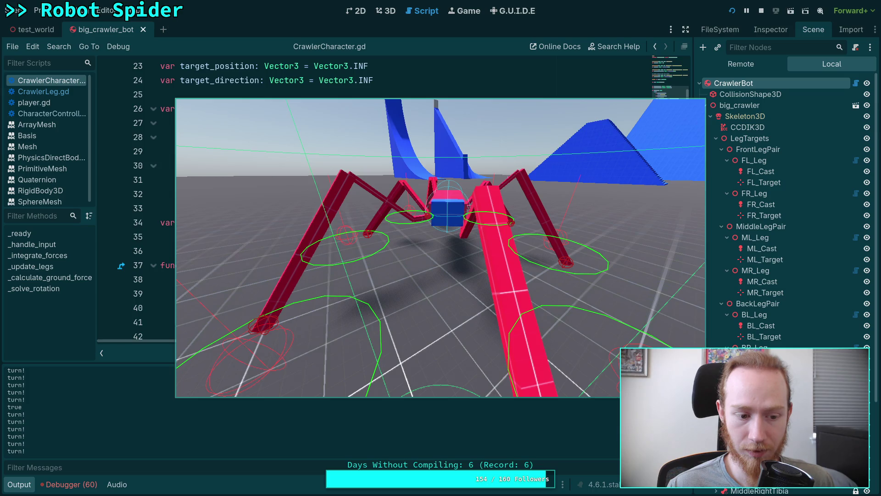
Stop the running game
{"action": "key", "text": "F8"}
{"action": "scroll", "coordinate": [403, 209], "scroll_direction": "down", "scroll_amount": 6}
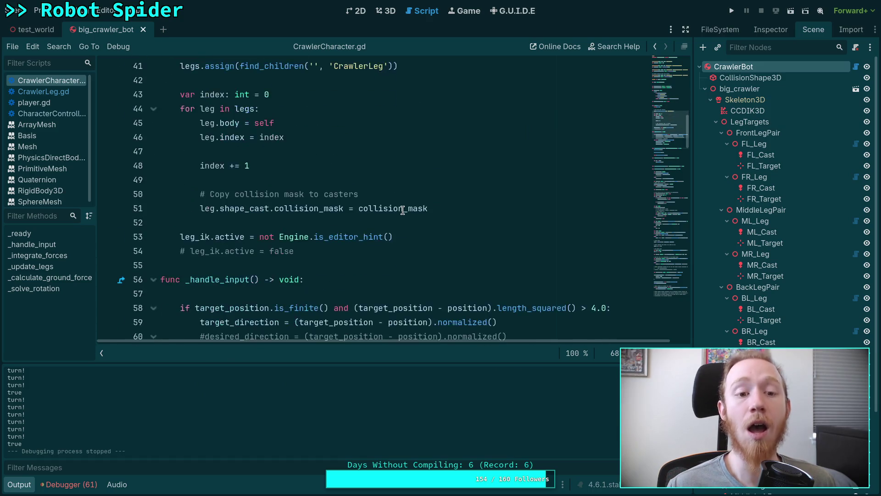
{"action": "scroll", "coordinate": [403, 210], "scroll_direction": "down", "scroll_amount": 20}
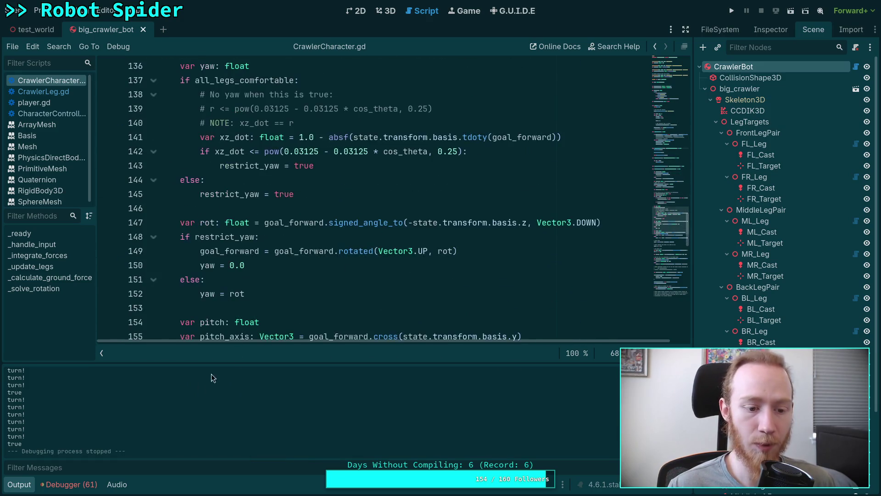
Collapse the output panel and highlight every use of angular in the pitch code
{"action": "left_click", "coordinate": [18, 487]}
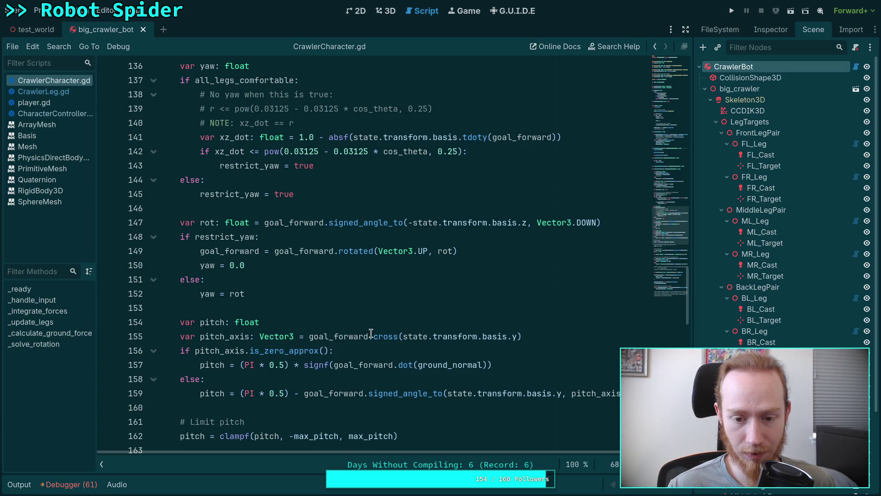
{"action": "scroll", "coordinate": [295, 336], "scroll_direction": "down", "scroll_amount": 5}
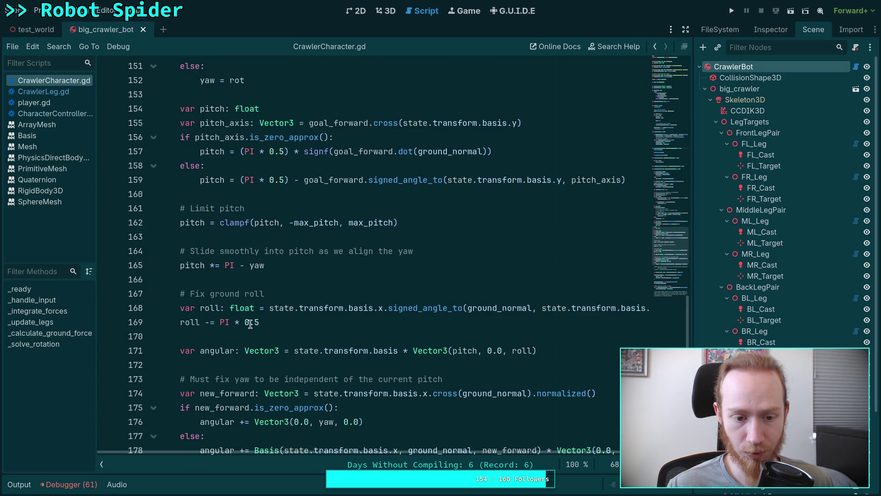
{"action": "scroll", "coordinate": [250, 324], "scroll_direction": "down", "scroll_amount": 2}
{"action": "double_click", "coordinate": [227, 267]}
{"action": "scroll", "coordinate": [355, 320], "scroll_direction": "down", "scroll_amount": 2}
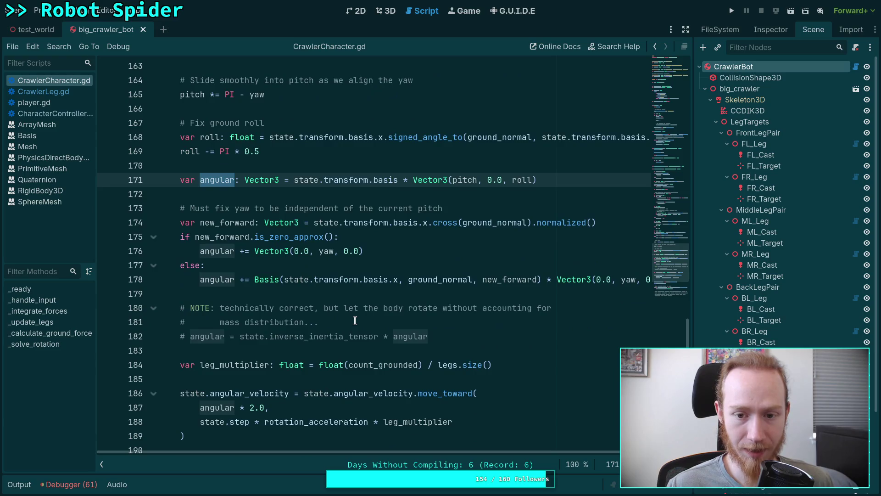
{"action": "scroll", "coordinate": [355, 320], "scroll_direction": "down", "scroll_amount": 2}
{"action": "scroll", "coordinate": [327, 320], "scroll_direction": "down", "scroll_amount": 2}
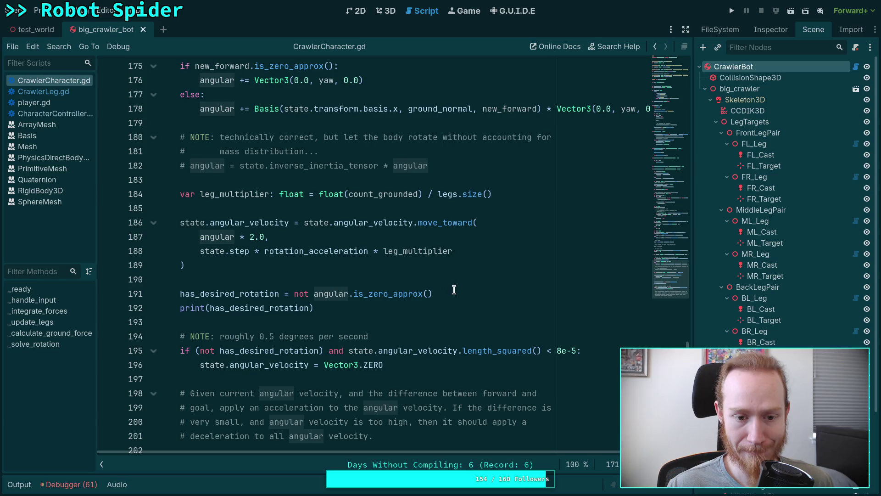
Change print(has_desired_rotation) to print(angular) and save the script
{"action": "double_click", "coordinate": [313, 307]}
{"action": "key", "text": "BackSpace"}
{"action": "type", "text": "angular"}
{"action": "key", "text": "ctrl+s"}
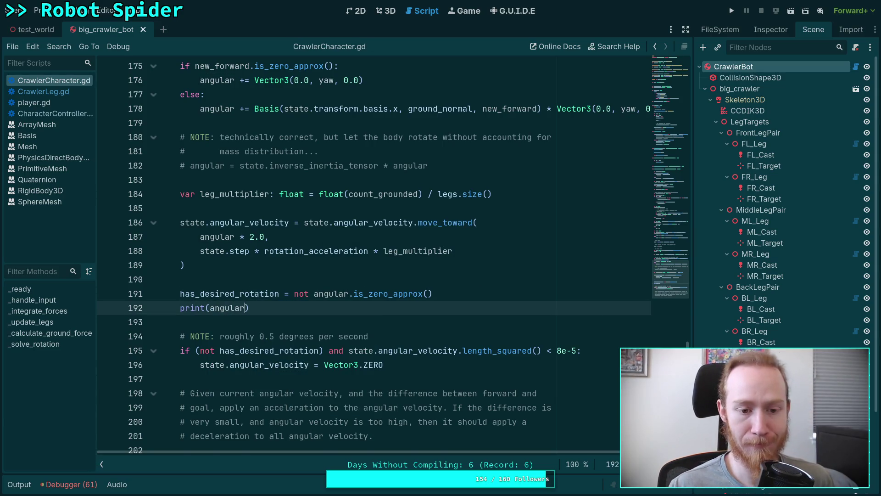
Delete the forward!/turn! debug print lines from the is_stepping getter
{"action": "scroll", "coordinate": [374, 253], "scroll_direction": "up", "scroll_amount": 10}
{"action": "left_click", "coordinate": [668, 179]}
{"action": "left_click_drag", "start_coordinate": [668, 179], "coordinate": [616, 112]}
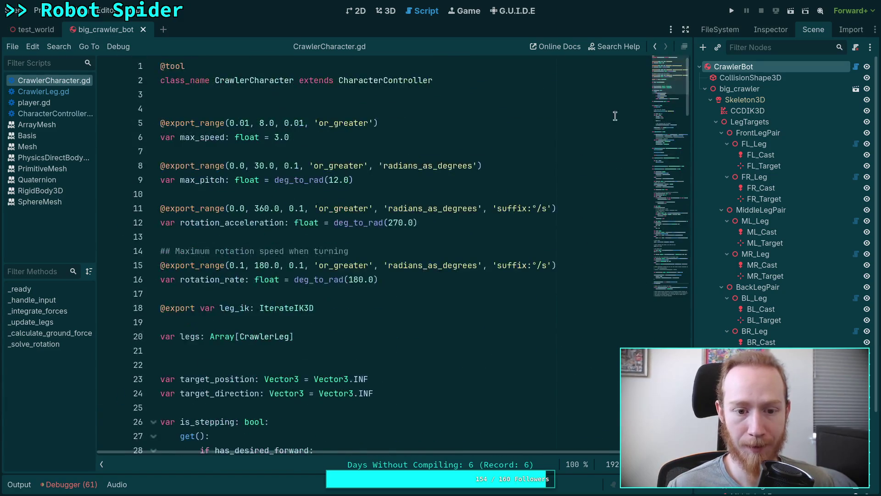
{"action": "scroll", "coordinate": [340, 271], "scroll_direction": "down", "scroll_amount": 7}
{"action": "left_click", "coordinate": [200, 151]}
{"action": "left_click_drag", "start_coordinate": [200, 150], "coordinate": [250, 194]}
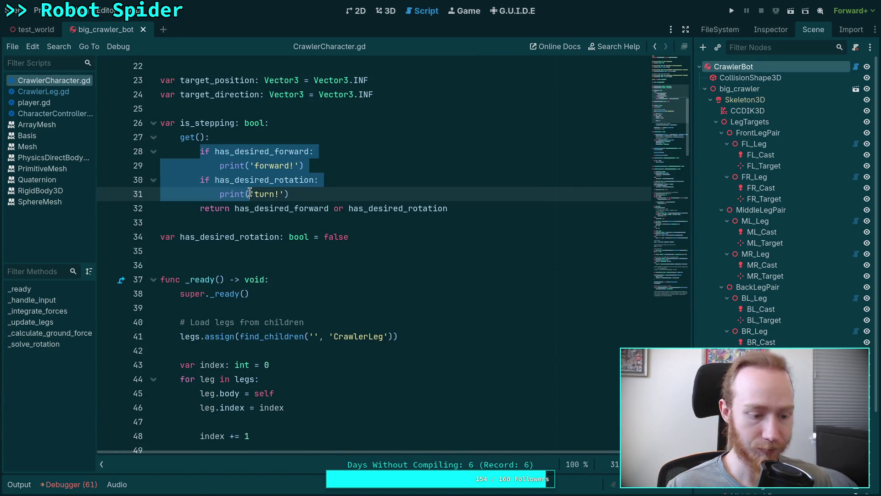
{"action": "key", "text": "BackSpace"}
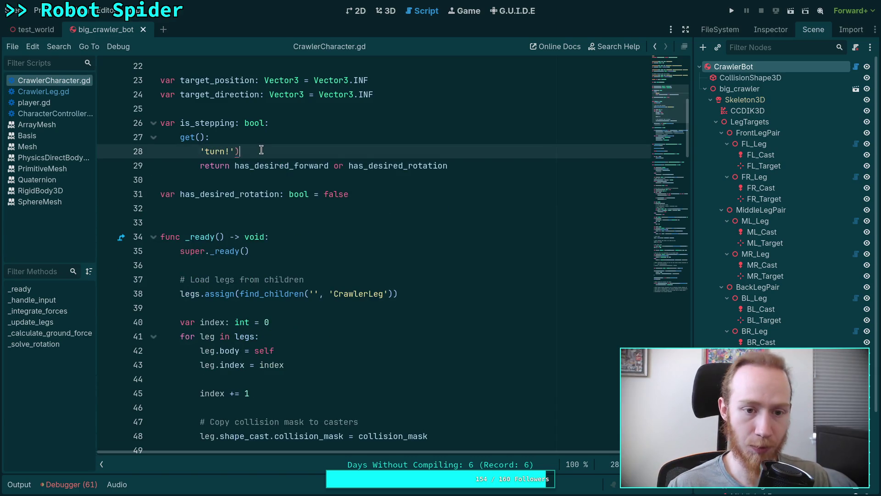
{"action": "key", "text": "ctrl+shift+k"}
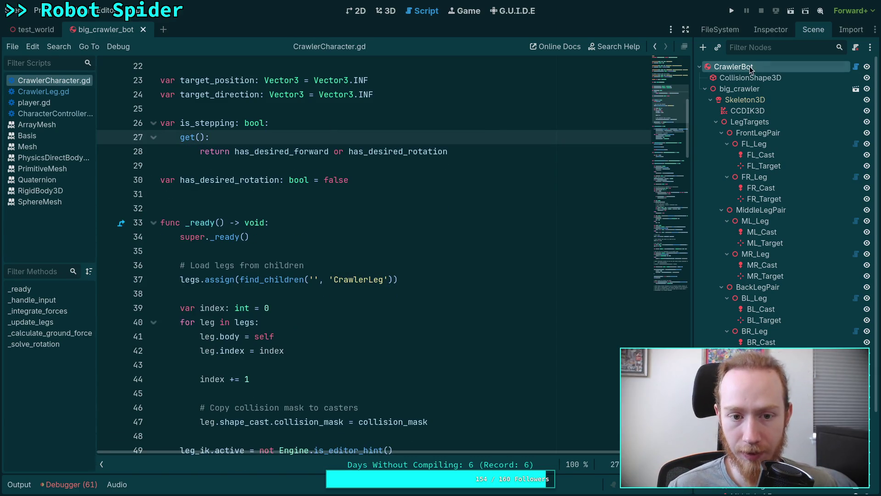
Run the project to log the angular vector values, then stop it
{"action": "left_click", "coordinate": [732, 11]}
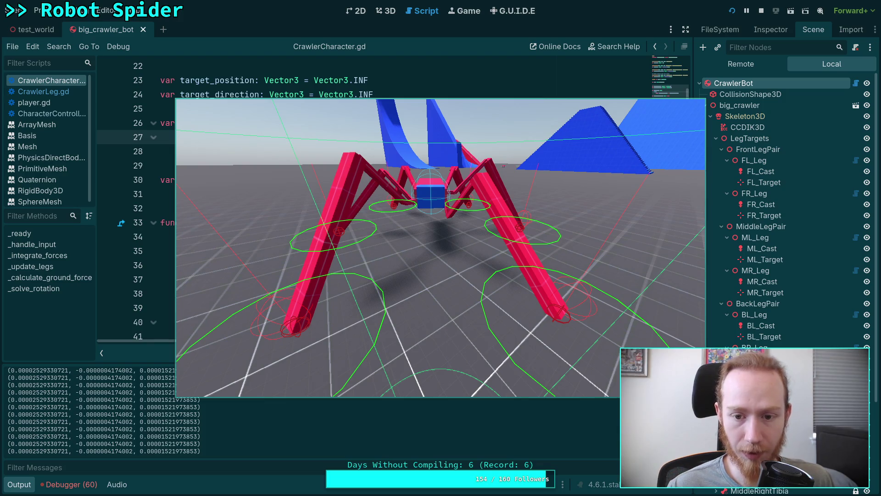
{"action": "left_click", "coordinate": [761, 10]}
{"action": "scroll", "coordinate": [540, 228], "scroll_direction": "down", "scroll_amount": 20}
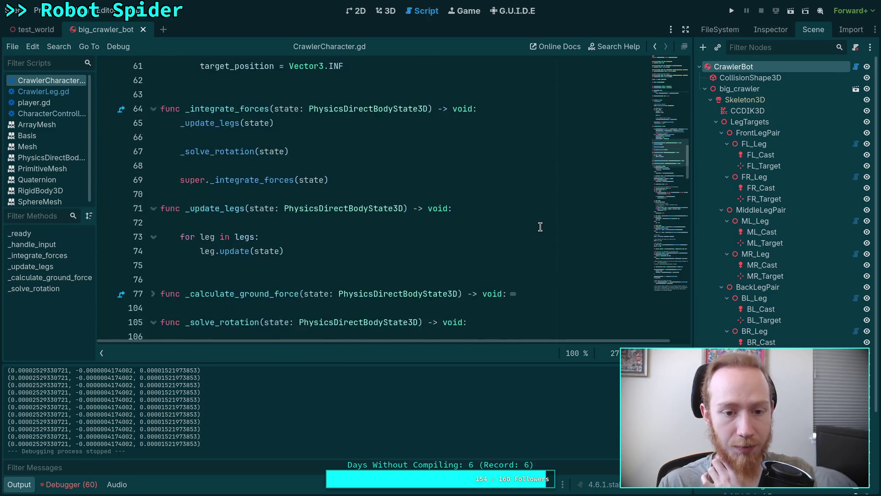
Select 'state.angular_velocity.length_squared() < 8e-5' on line 191 and bring up its context menu
{"action": "scroll", "coordinate": [540, 227], "scroll_direction": "down", "scroll_amount": 9}
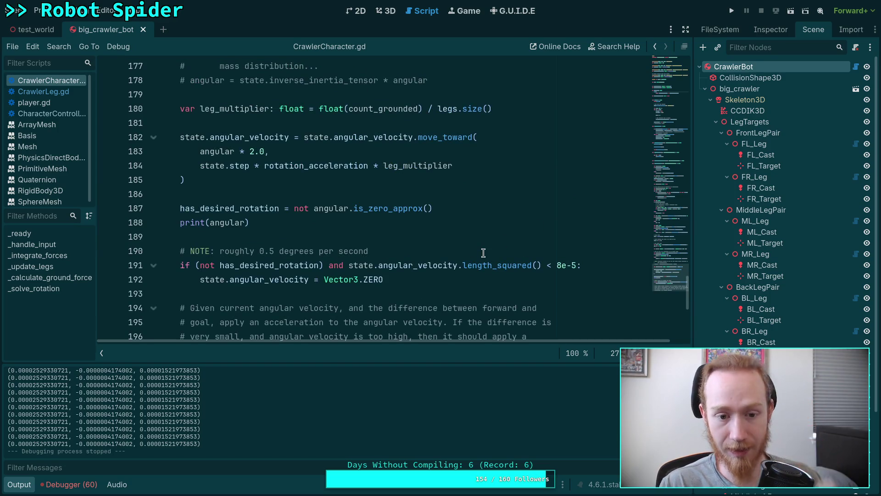
{"action": "left_click", "coordinate": [349, 251]}
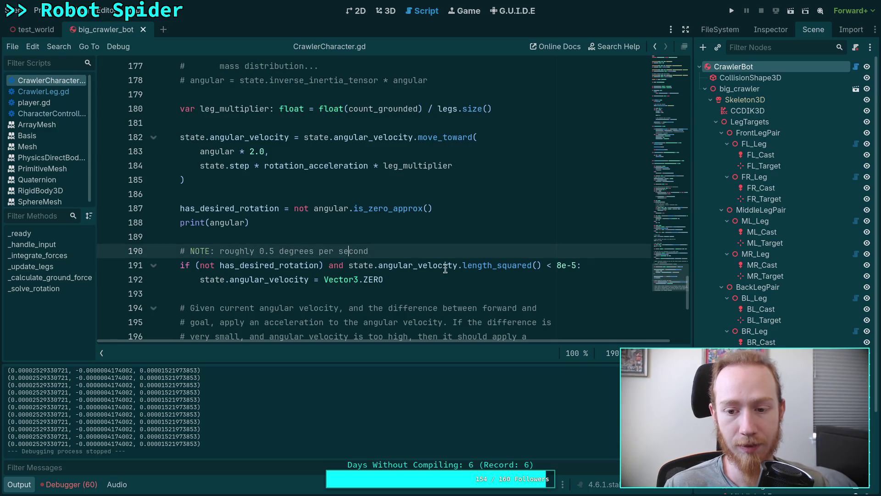
{"action": "mouse_move", "coordinate": [497, 271]}
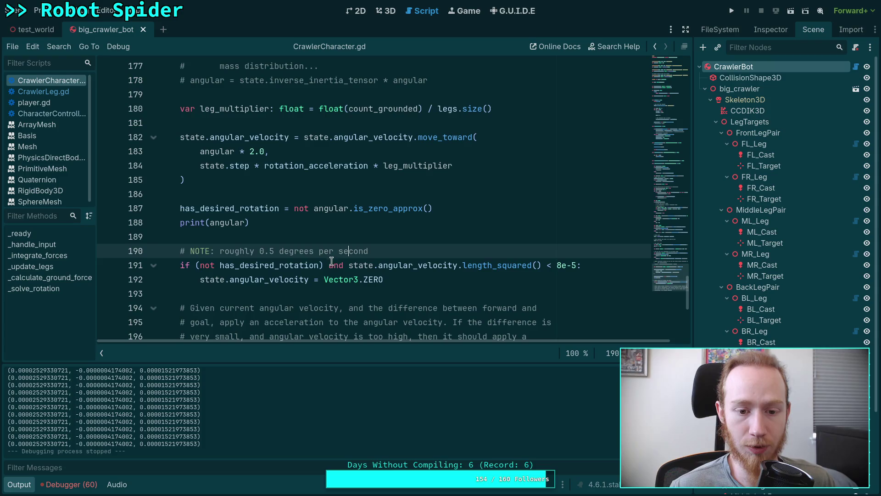
{"action": "left_click_drag", "start_coordinate": [347, 266], "coordinate": [576, 267]}
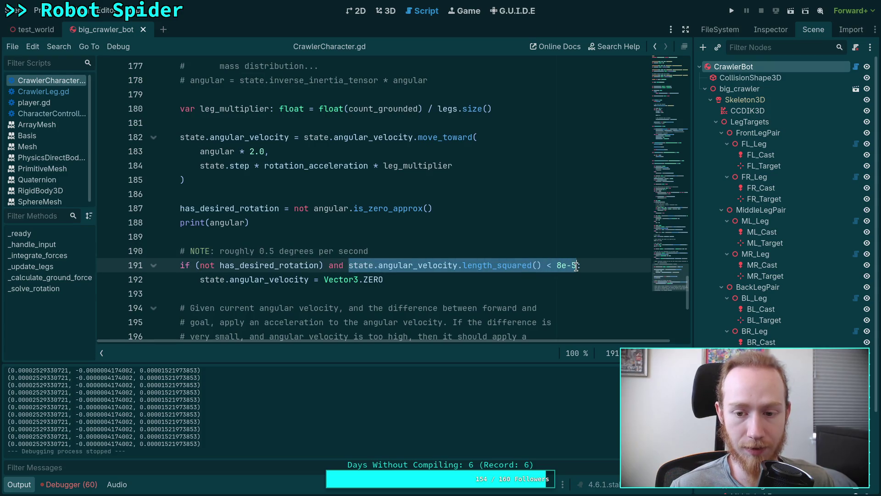
{"action": "right_click", "coordinate": [394, 265]}
Rewrite line 187's check as angular.length_squared() >= 8e-5 using the copied condition
{"action": "left_click", "coordinate": [423, 313]}
{"action": "left_click_drag", "start_coordinate": [433, 208], "coordinate": [293, 209]}
{"action": "key", "text": "ctrl+v"}
{"action": "double_click", "coordinate": [298, 208]}
{"action": "key", "text": "BackSpace"}
{"action": "key", "text": "Delete"}
{"action": "left_click_drag", "start_coordinate": [329, 209], "coordinate": [374, 209]}
{"action": "key", "text": "BackSpace"}
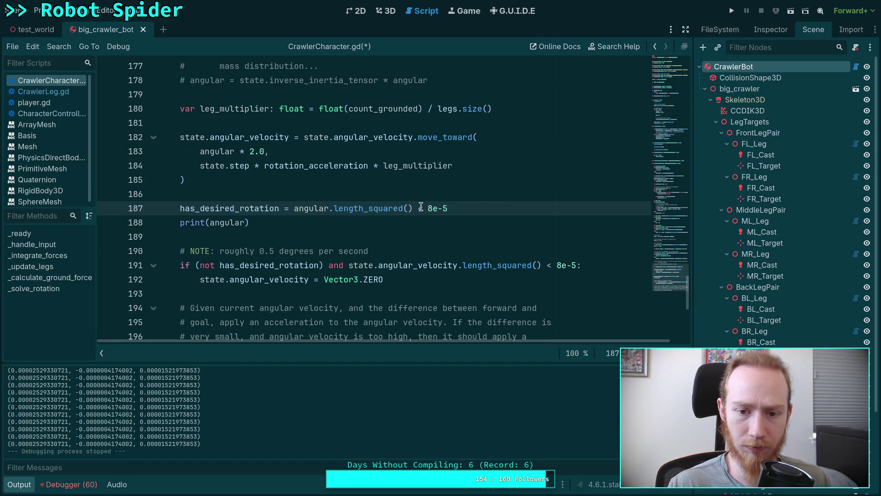
{"action": "double_click", "coordinate": [420, 208]}
{"action": "type", "text": ">="}
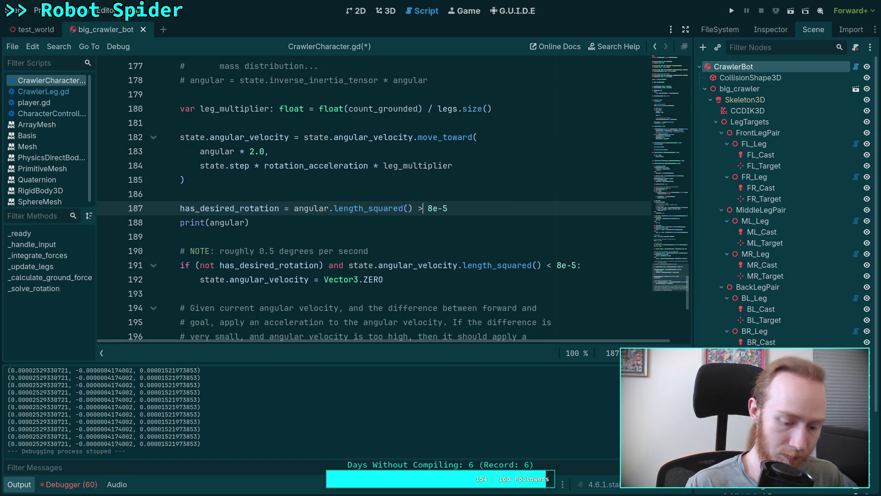
Move the NOTE comment above the threshold line, delete print(angular), and save
{"action": "left_click", "coordinate": [318, 248]}
{"action": "key", "text": "alt+Up"}
{"action": "key", "text": "alt+Up"}
{"action": "key", "text": "alt+Up"}
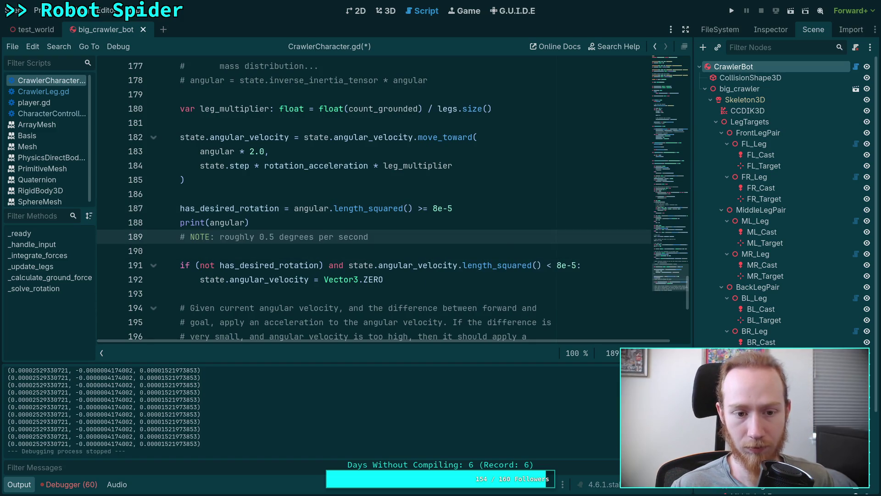
{"action": "key", "text": "Down"}
{"action": "key", "text": "Down"}
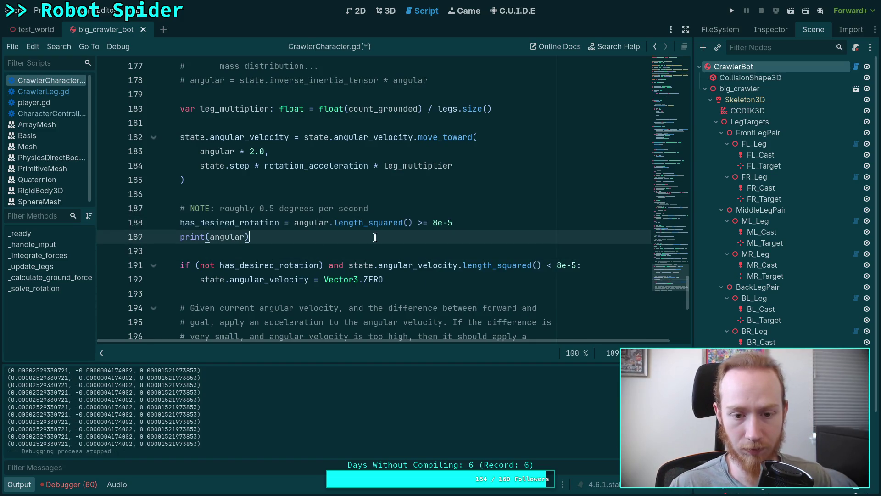
{"action": "left_click_drag", "start_coordinate": [405, 250], "coordinate": [509, 222]}
{"action": "key", "text": "BackSpace"}
{"action": "key", "text": "ctrl+s"}
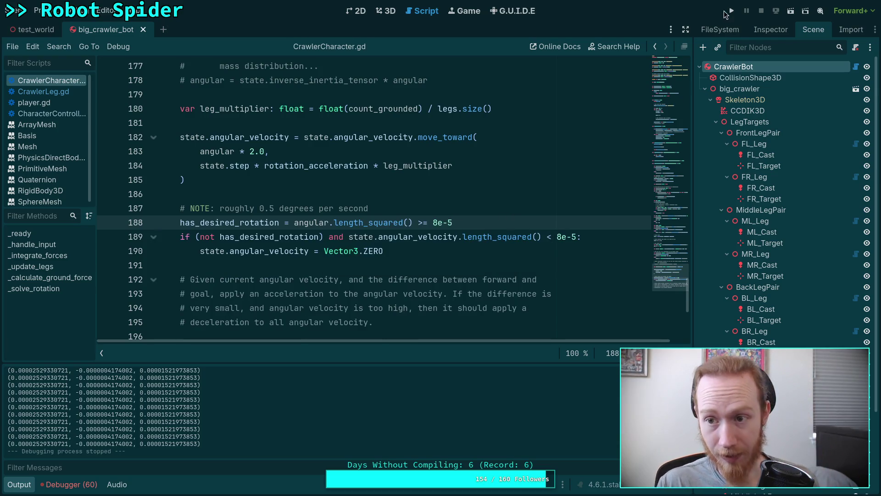
Add a constant 'const ROT_MIN: float = 8e-5' below the comment
{"action": "left_click", "coordinate": [402, 209]}
{"action": "key", "text": "Return"}
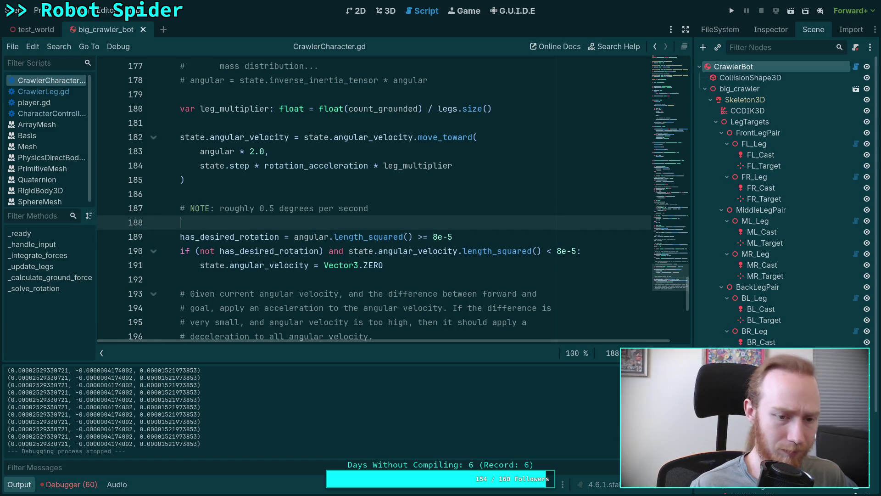
{"action": "type", "text": "const"}
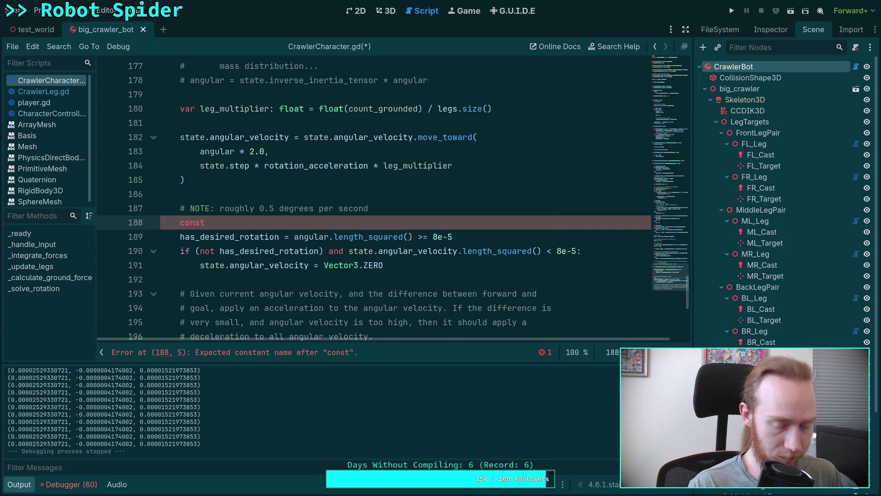
{"action": "key", "text": "BackSpace"}
{"action": "key", "text": "BackSpace"}
{"action": "key", "text": "BackSpace"}
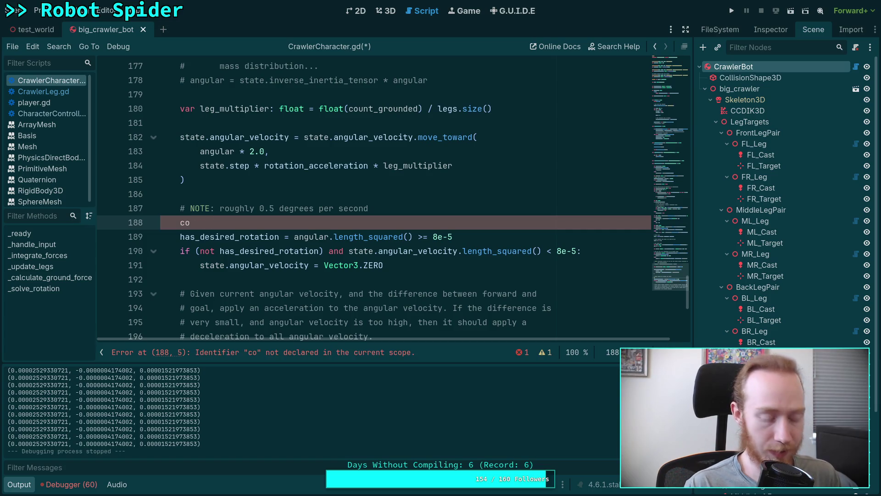
{"action": "type", "text": "nst "}
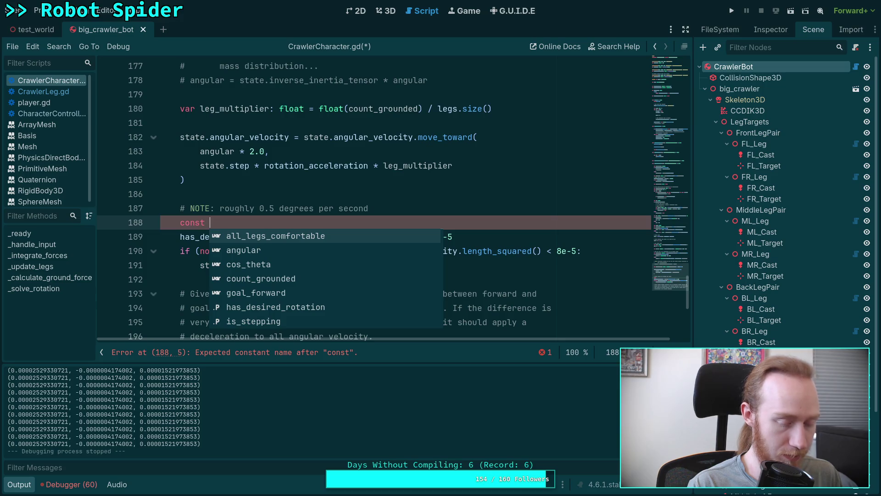
{"action": "type", "text": "ROT_MIN"}
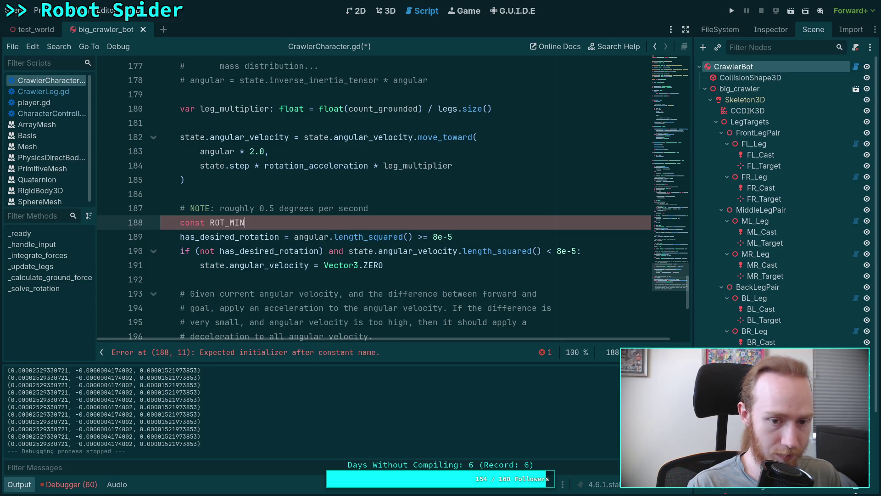
{"action": "type", "text": ": float ="}
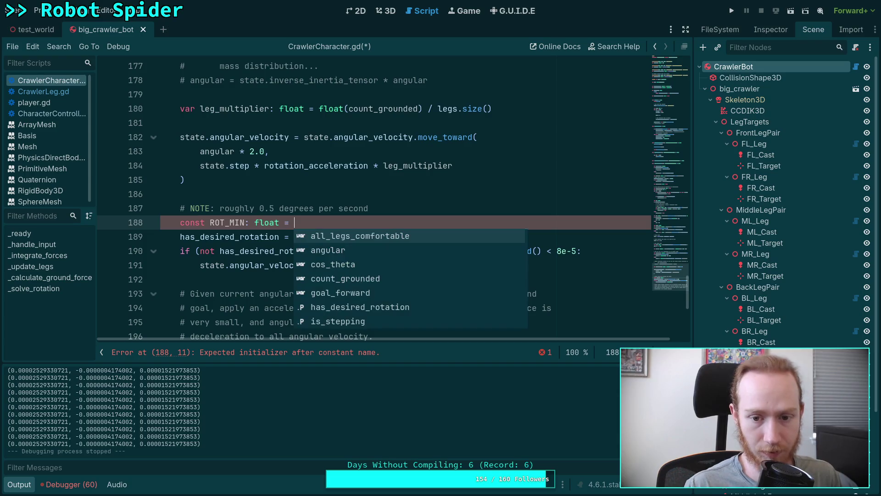
{"action": "left_click", "coordinate": [429, 165]}
{"action": "left_click_drag", "start_coordinate": [431, 236], "coordinate": [452, 236]}
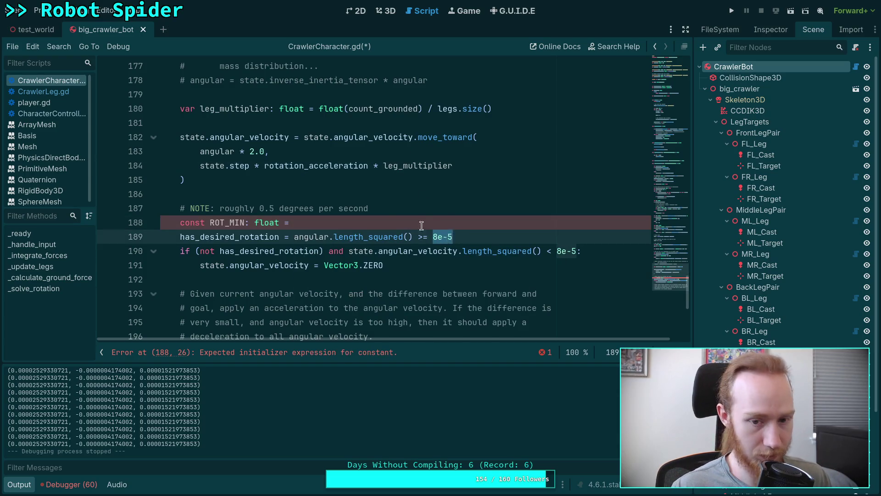
{"action": "key", "text": "ctrl+x"}
{"action": "key", "text": "Up"}
{"action": "key", "text": "ctrl+v"}
Replace both 8e-5 thresholds with ROT_MIN and save the script
{"action": "left_click", "coordinate": [492, 235]}
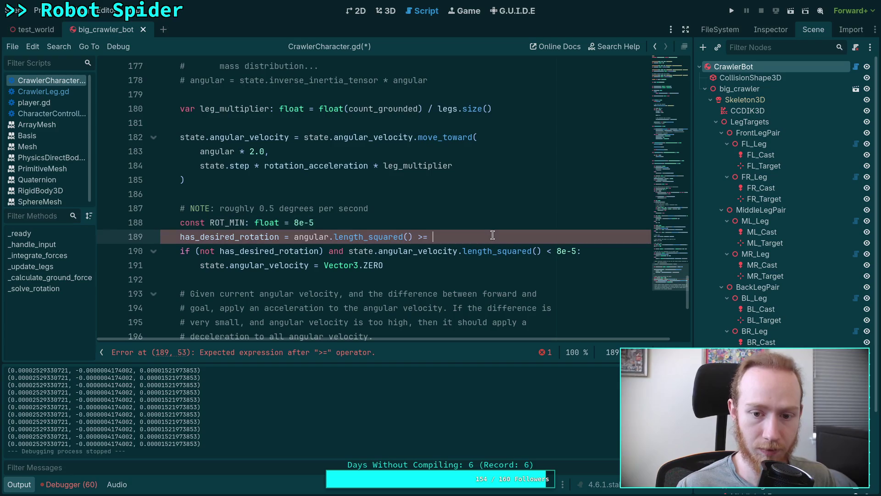
{"action": "type", "text": "ROT_MIN"}
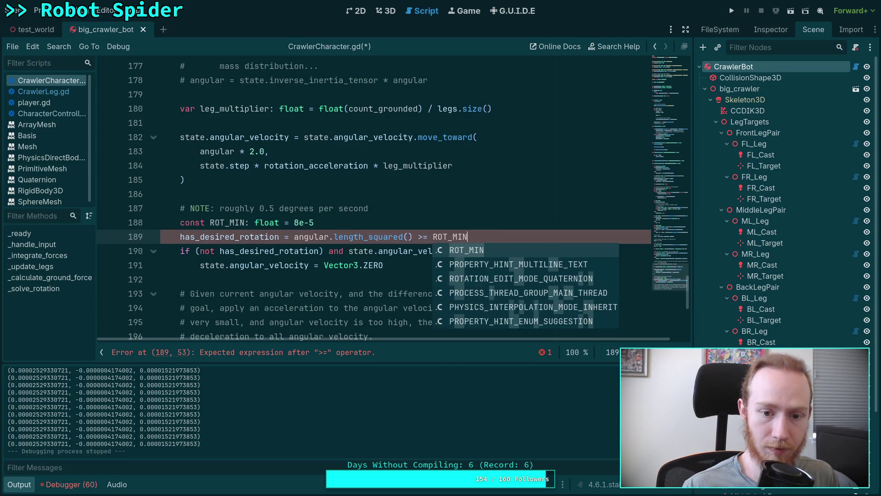
{"action": "left_click", "coordinate": [528, 198]}
{"action": "left_click_drag", "start_coordinate": [557, 255], "coordinate": [577, 254]}
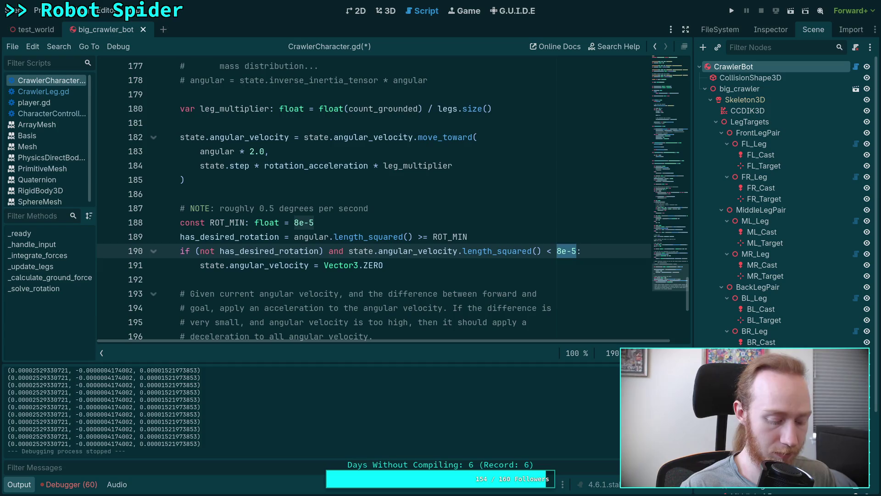
{"action": "type", "text": "ROT_MIN"}
{"action": "key", "text": "ctrl+s"}
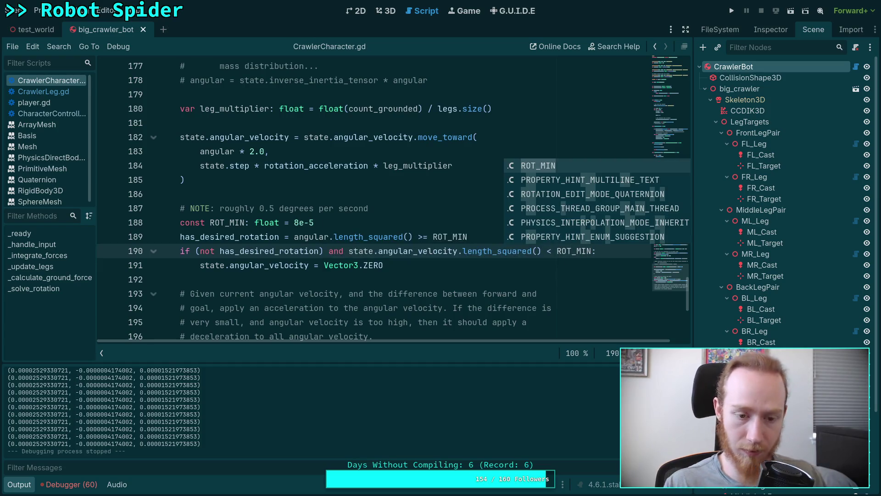
{"action": "key", "text": "Escape"}
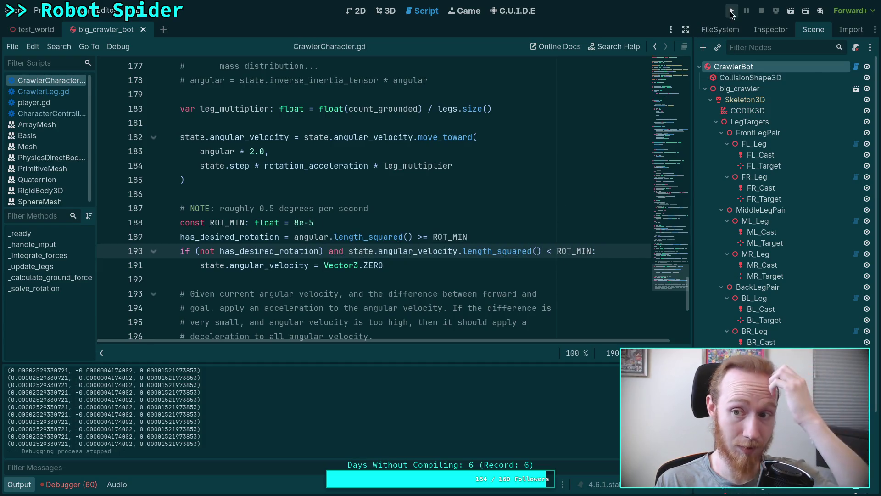
{"action": "left_click", "coordinate": [731, 11]}
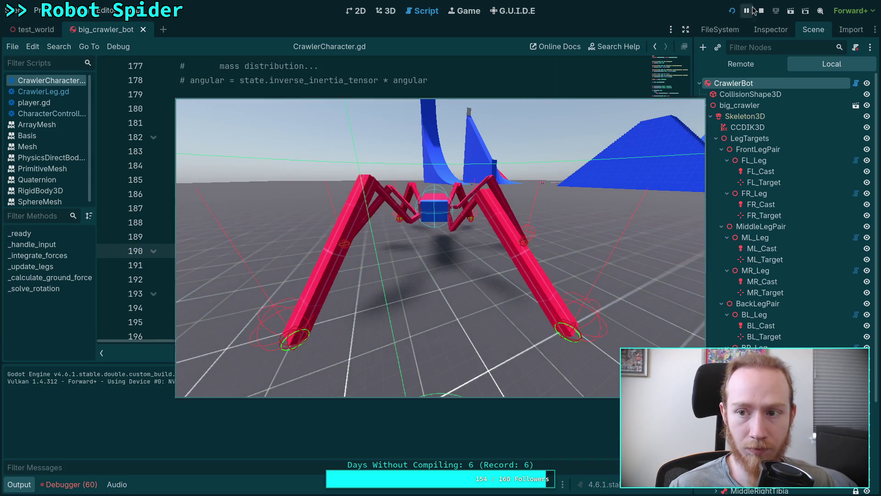
{"action": "key", "text": "F8"}
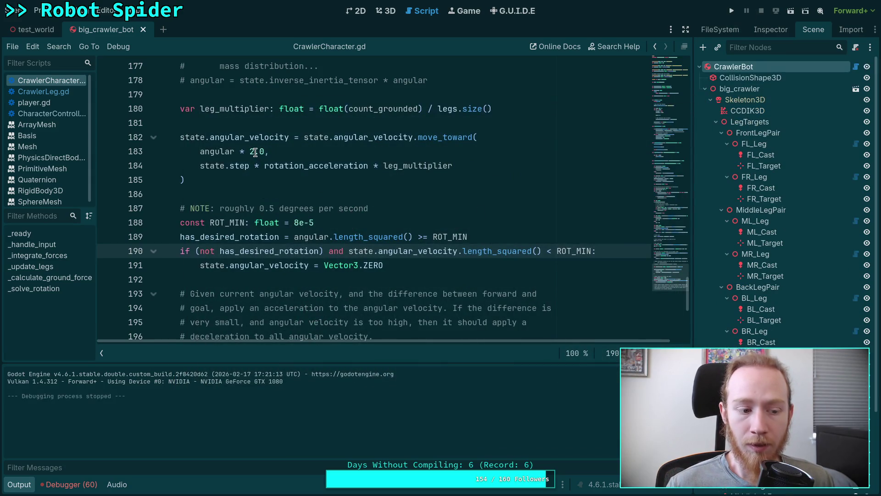
Collapse the output panel and run the game again
{"action": "left_click", "coordinate": [250, 152]}
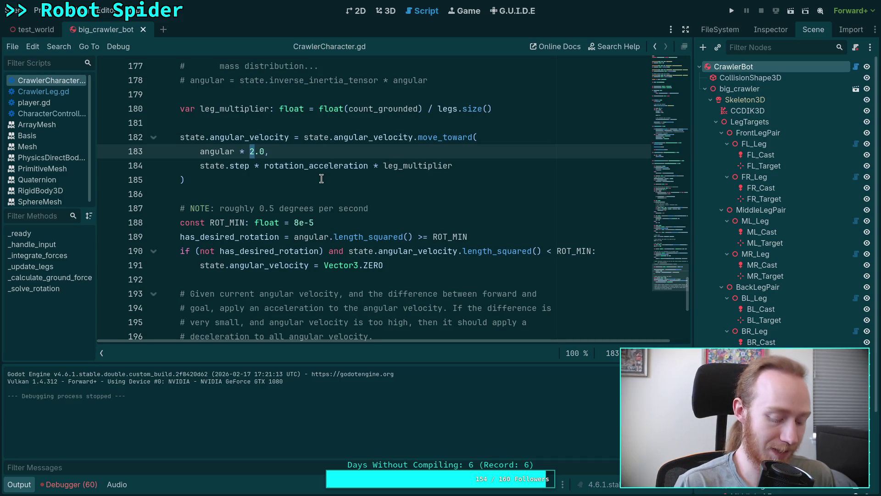
{"action": "left_click", "coordinate": [27, 477]}
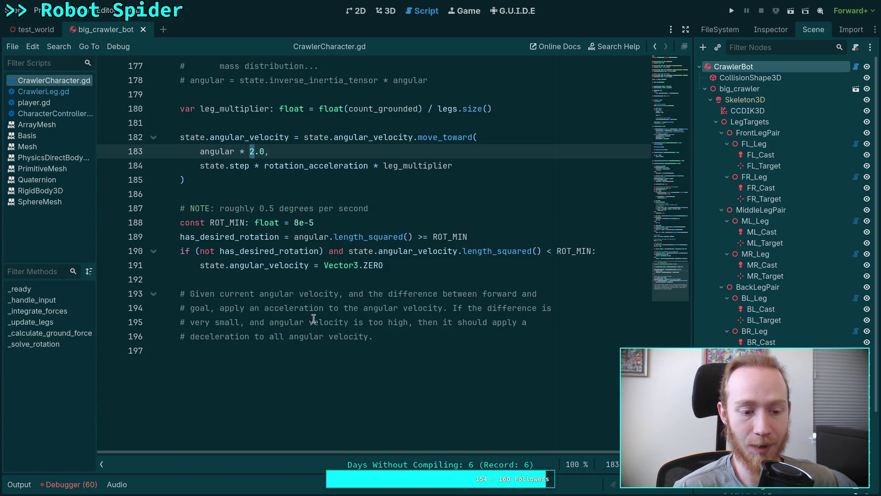
{"action": "left_click", "coordinate": [733, 11]}
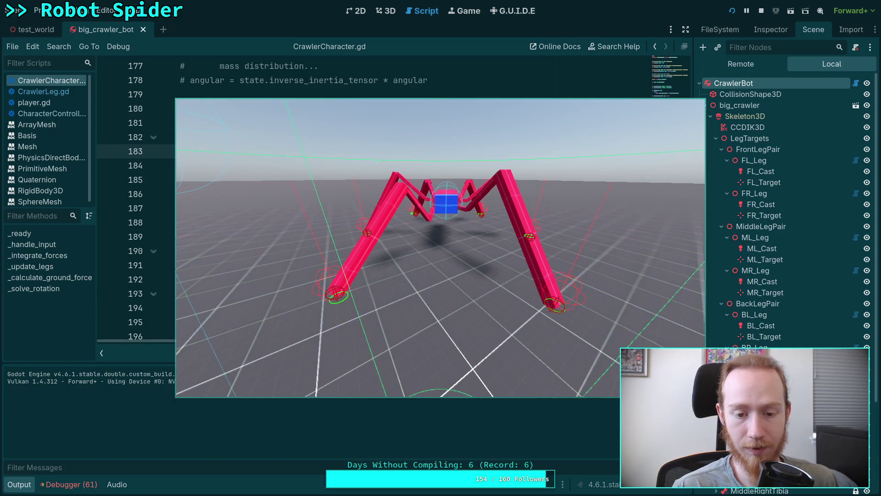
Stop the spider test run to return to CrawlerCharacter.gd
{"action": "key", "text": "F8"}
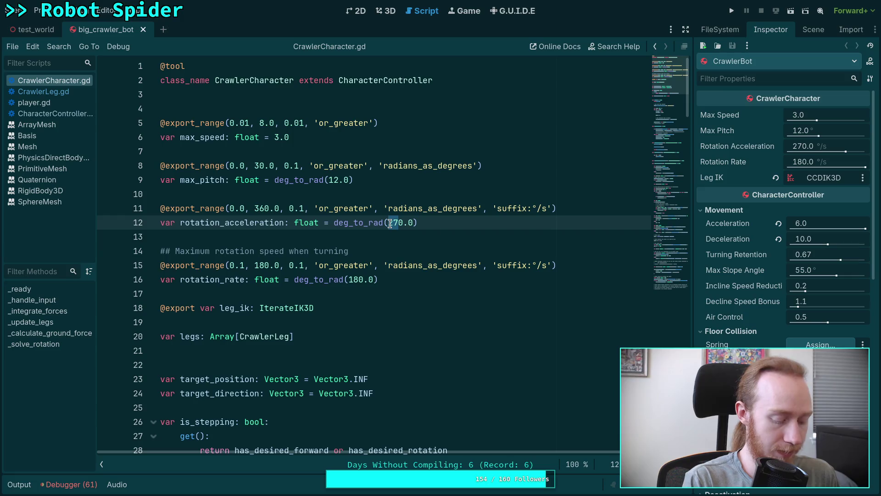
Set rotation_acceleration to deg_to_rad(180.0), then close the big_crawler_bot scene tab
{"action": "type", "text": "80"}
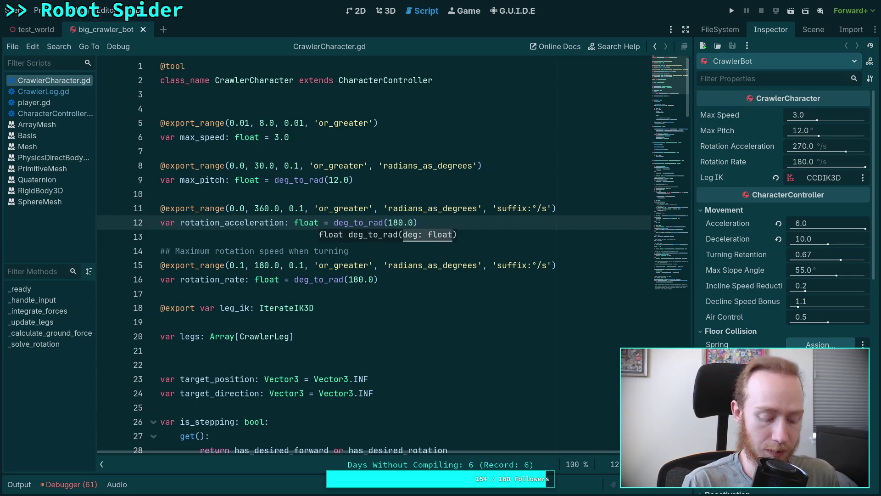
{"action": "left_click", "coordinate": [812, 30]}
{"action": "left_click", "coordinate": [771, 30]}
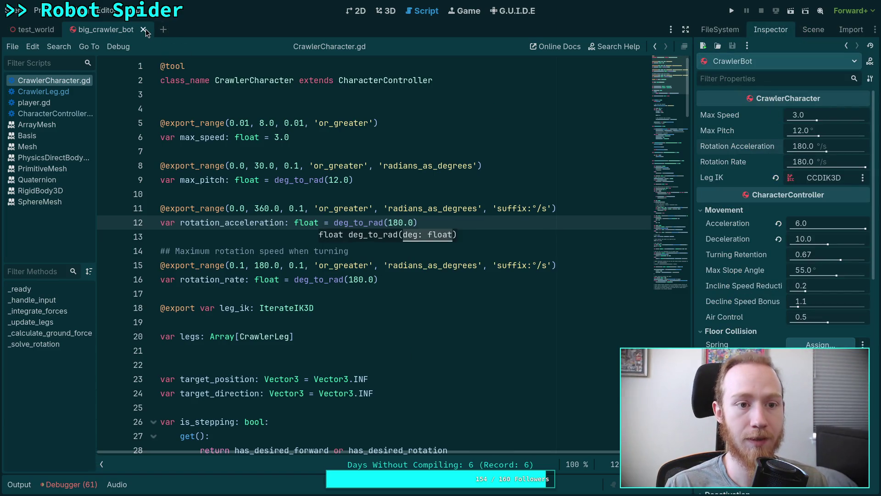
{"action": "left_click", "coordinate": [144, 30]}
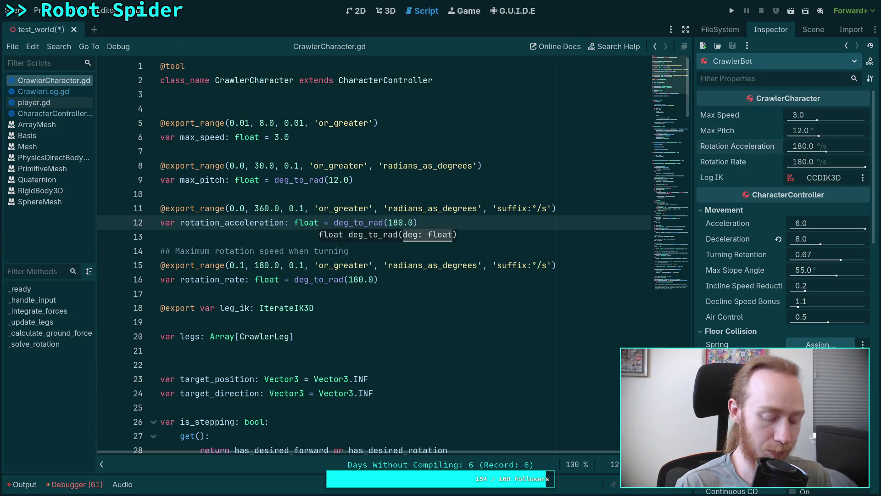
Run the project to test the spider's turning at 180 °/s rotation acceleration
{"action": "key", "text": "F5"}
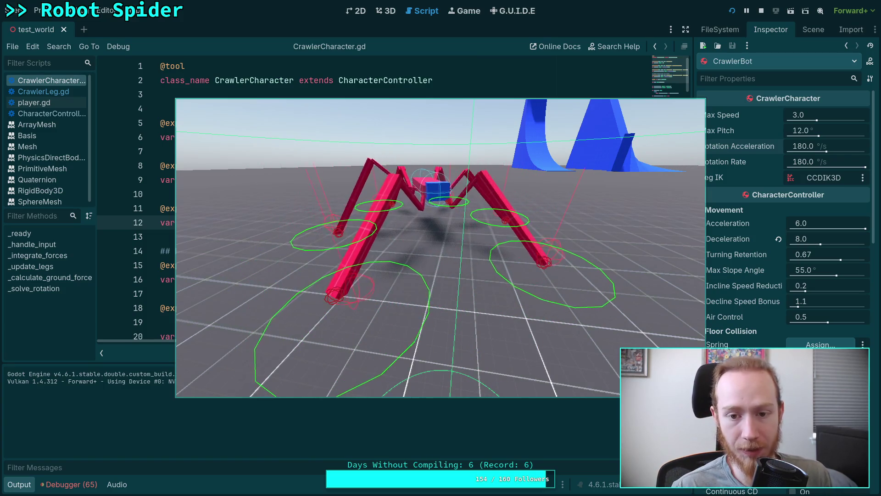
Stop the game and select the 2.0 multiplier on line 183
{"action": "key", "text": "F8"}
{"action": "scroll", "coordinate": [379, 206], "scroll_direction": "down", "scroll_amount": 1}
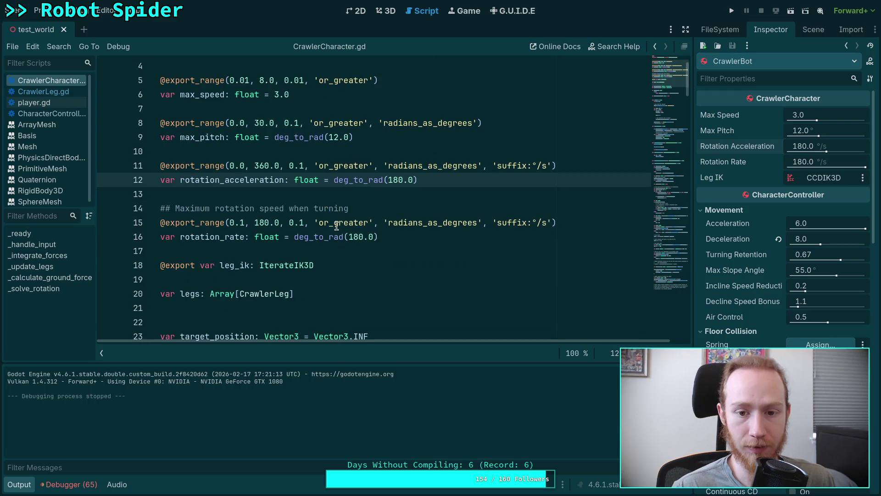
{"action": "key", "text": "Down"}
{"action": "key", "text": "Down"}
{"action": "key", "text": "Down"}
{"action": "left_click", "coordinate": [393, 180]}
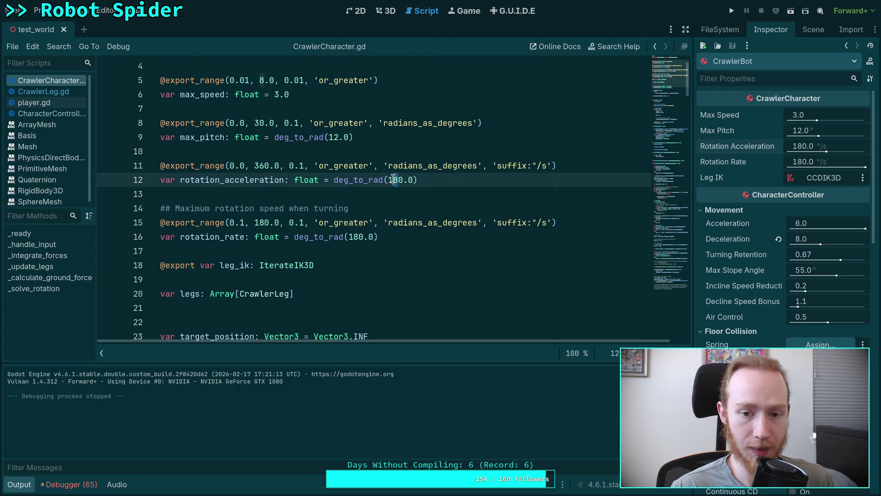
{"action": "left_click_drag", "start_coordinate": [669, 241], "coordinate": [666, 274]}
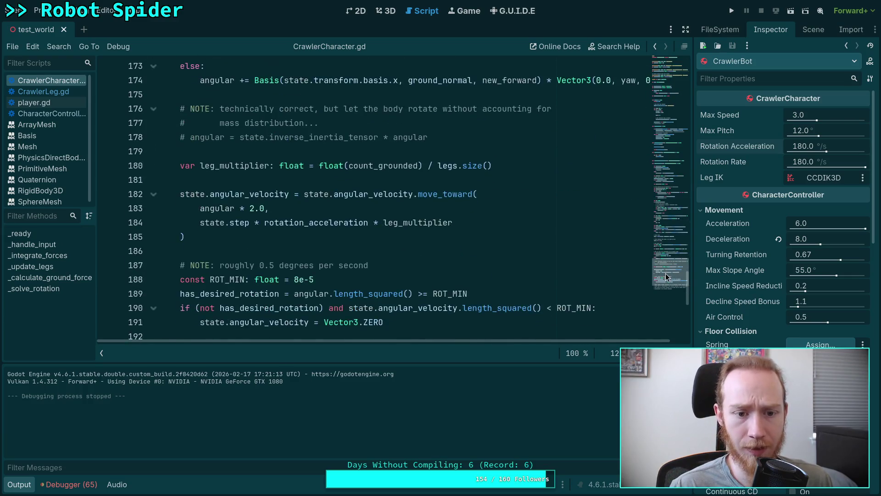
{"action": "left_click_drag", "start_coordinate": [250, 184], "coordinate": [270, 185]}
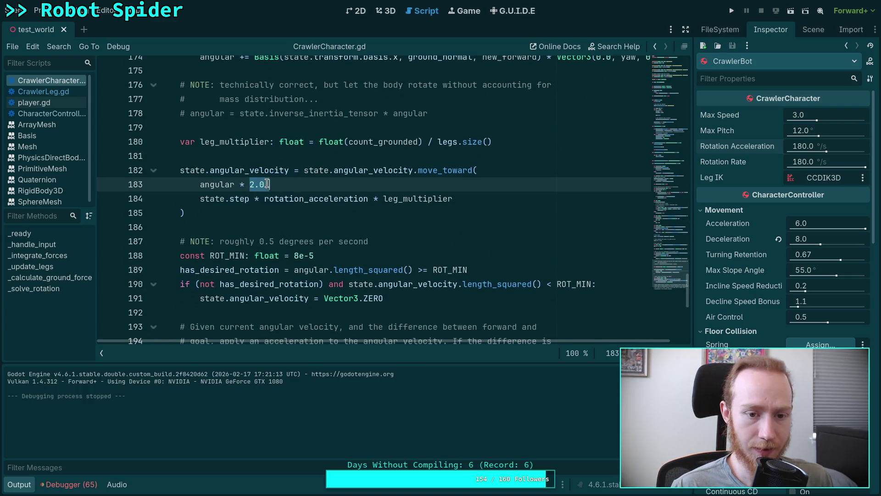
Replace line 183's angular multiplier 2.0 with 1.5 and do a quick test run of the game
{"action": "type", "text": "1.5"}
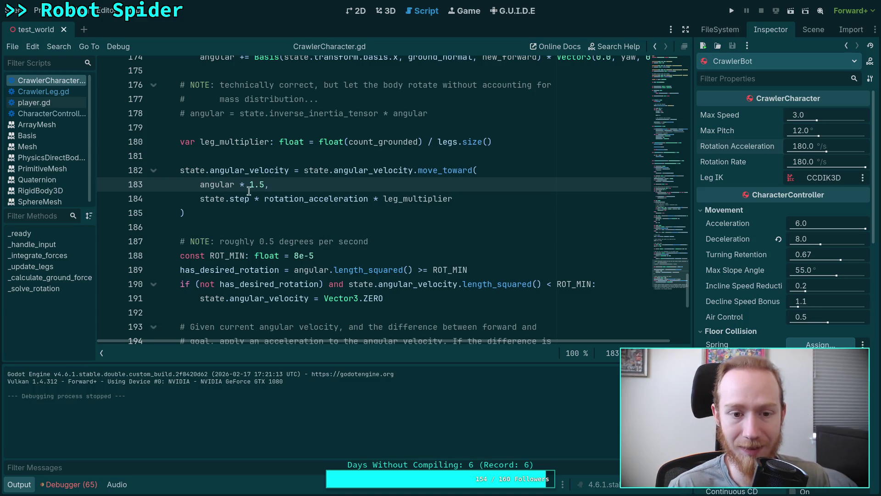
{"action": "left_click", "coordinate": [265, 213]}
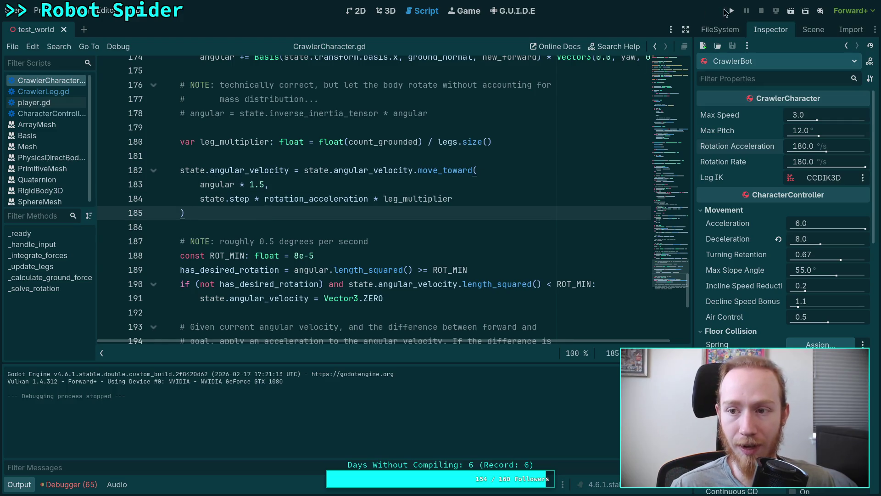
{"action": "left_click", "coordinate": [731, 11]}
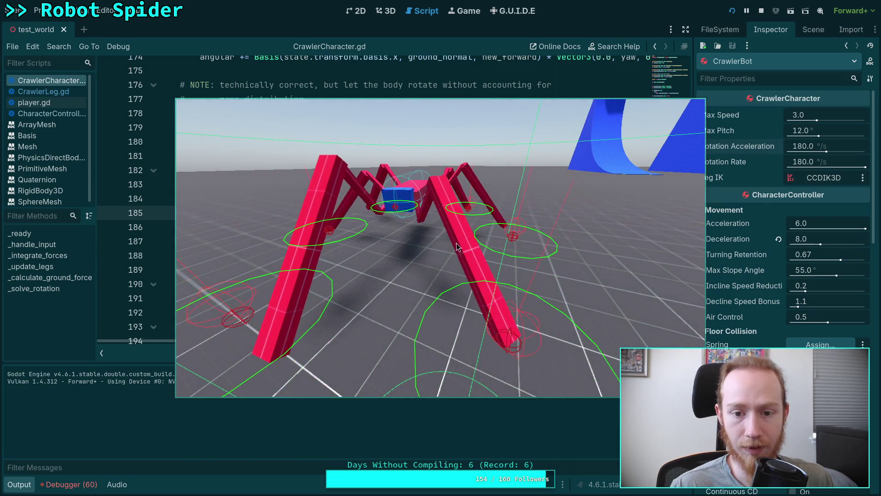
{"action": "left_click", "coordinate": [762, 11]}
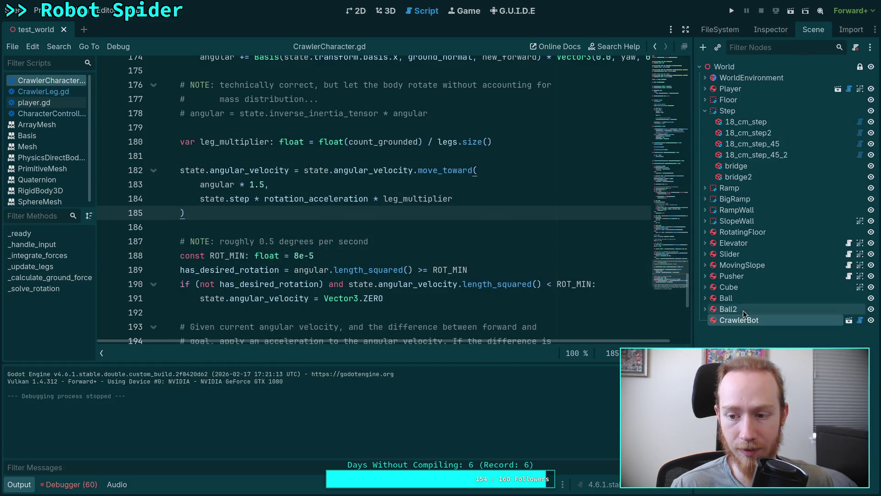
Save with CrawlerBot's Rotation Acceleration at 120 °/s and test-run the robot in the game
{"action": "left_click", "coordinate": [761, 33]}
{"action": "key", "text": "ctrl+s"}
{"action": "key", "text": "F5"}
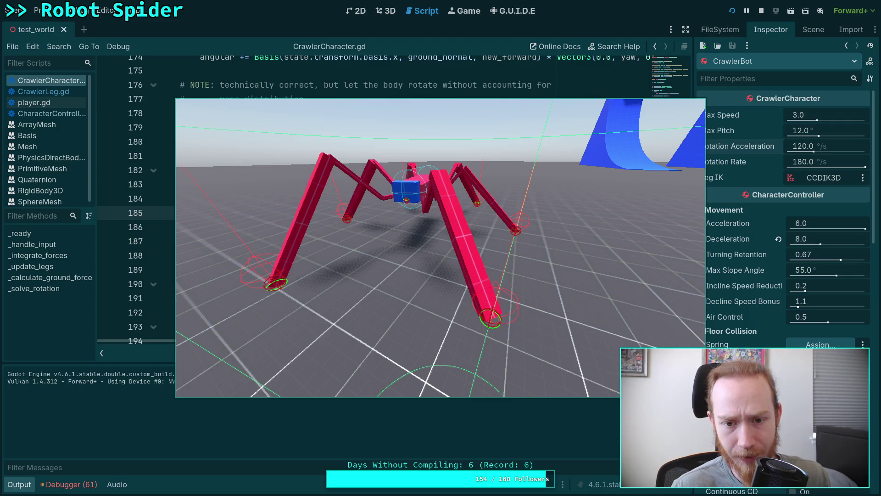
{"action": "key", "text": "F8"}
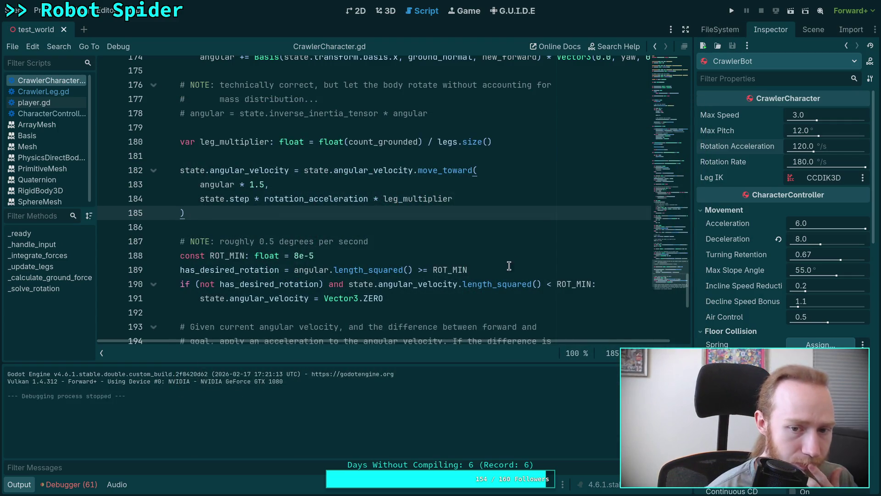
Delete ' and leg.is_comfortable' from line 129, save, and test the grounded-leg count in-game
{"action": "scroll", "coordinate": [510, 265], "scroll_direction": "up", "scroll_amount": 12}
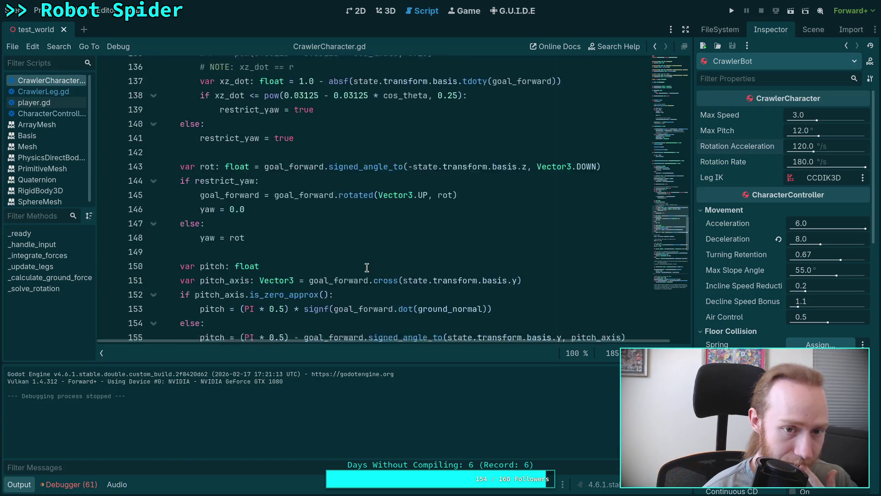
{"action": "scroll", "coordinate": [367, 267], "scroll_direction": "up", "scroll_amount": 6}
{"action": "left_click_drag", "start_coordinate": [293, 230], "coordinate": [401, 230]}
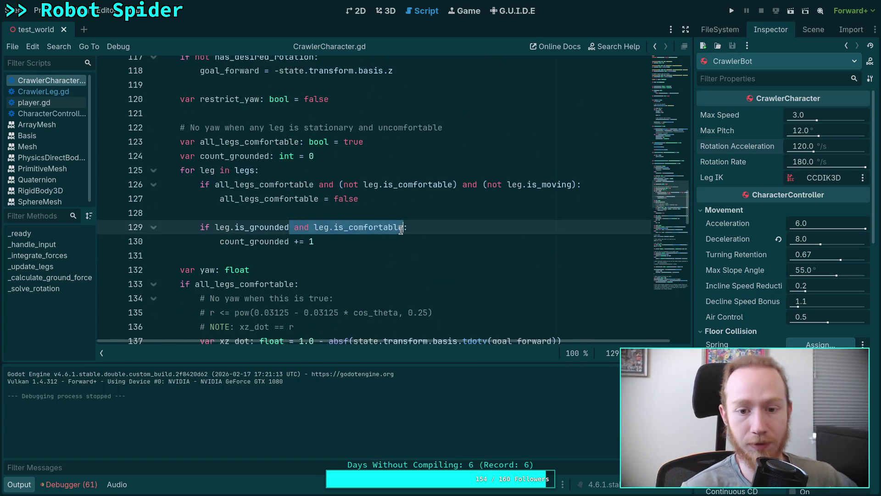
{"action": "key", "text": "BackSpace"}
{"action": "key", "text": "ctrl+s"}
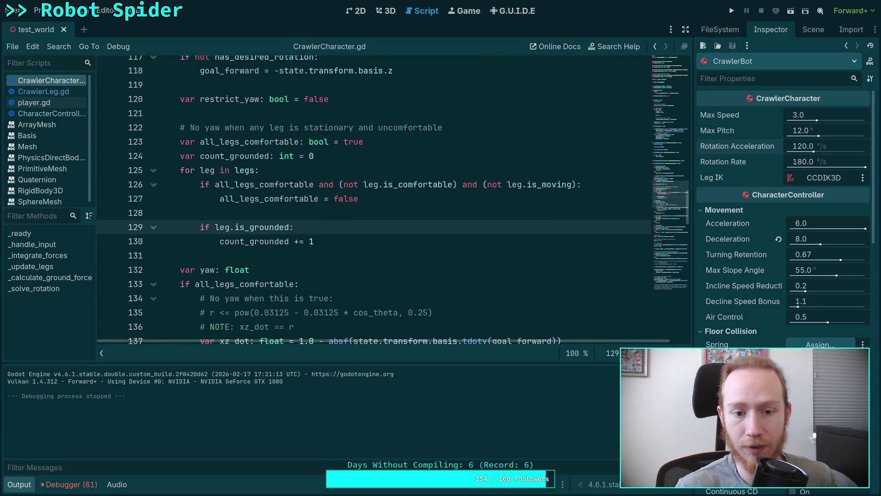
{"action": "left_click", "coordinate": [731, 11]}
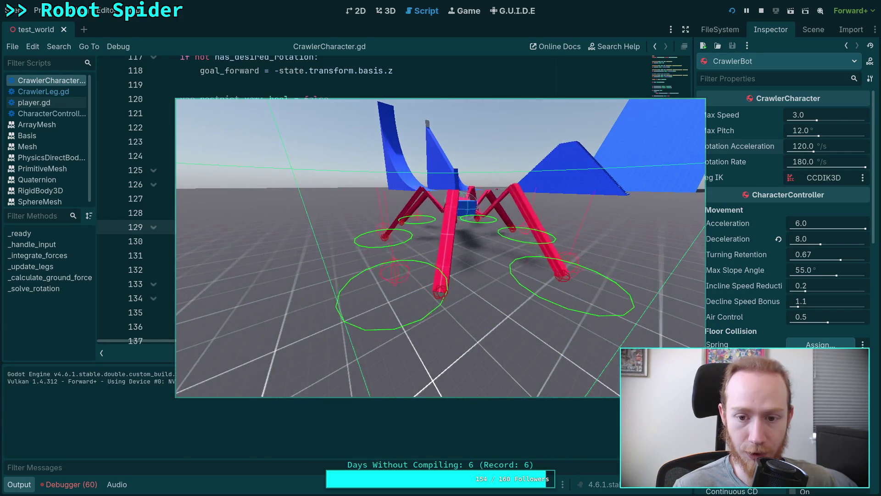
{"action": "key", "text": "F8"}
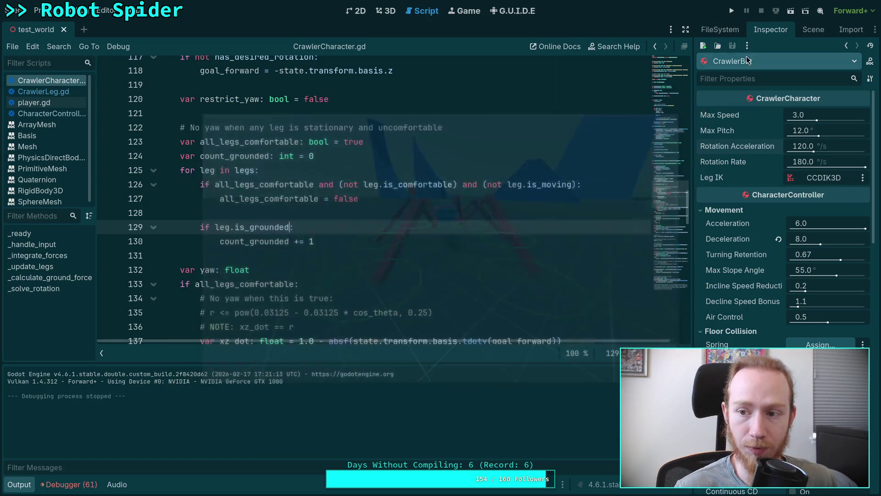
Replace the 1.5 multiplier on line 183 with 4.0
{"action": "scroll", "coordinate": [665, 256], "scroll_direction": "down", "scroll_amount": 15}
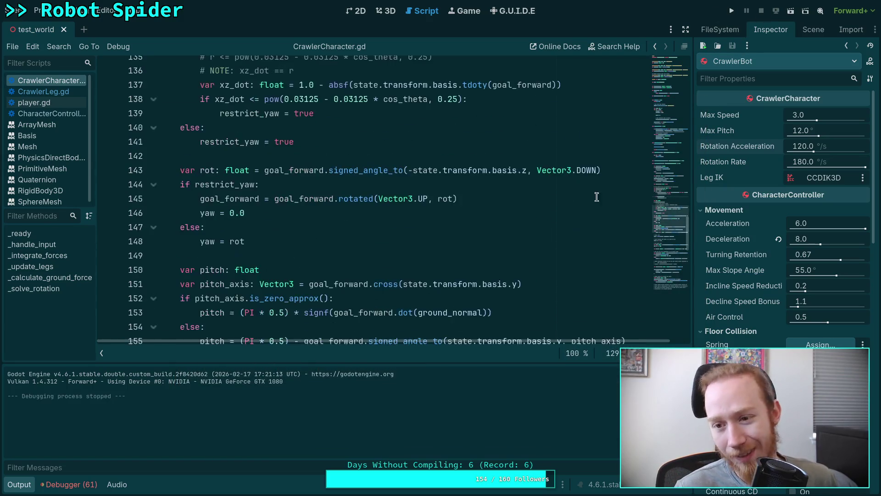
{"action": "scroll", "coordinate": [676, 230], "scroll_direction": "up", "scroll_amount": 10}
{"action": "mouse_move", "coordinate": [675, 230]}
{"action": "left_mouse_down"}
{"action": "mouse_move", "coordinate": [686, 202]}
{"action": "mouse_move", "coordinate": [684, 290]}
{"action": "mouse_move", "coordinate": [681, 274]}
{"action": "left_mouse_up"}
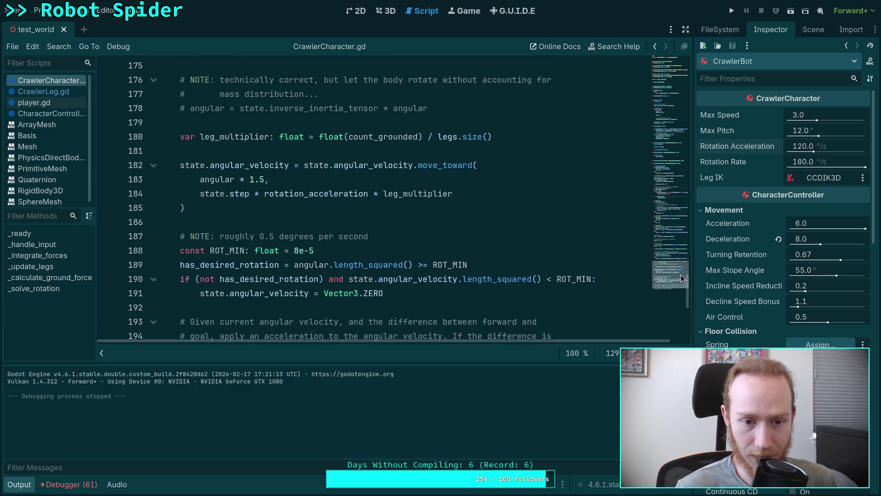
{"action": "left_click", "coordinate": [248, 180]}
{"action": "double_click", "coordinate": [248, 180]}
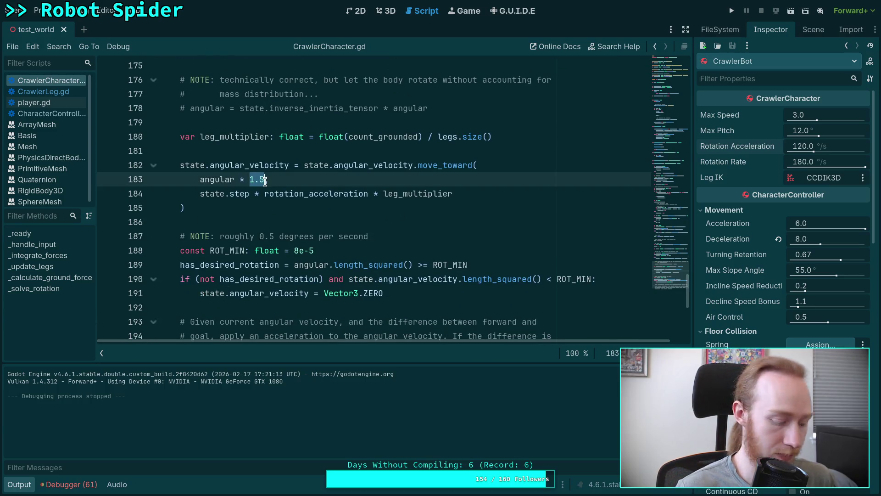
{"action": "type", "text": "2."}
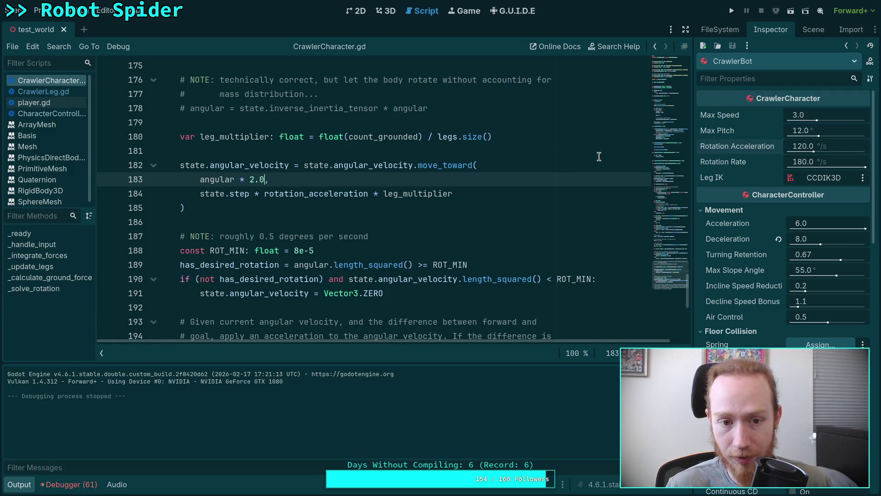
{"action": "type", "text": "4"}
Test-run the game with the 4.0 angular multiplier
{"action": "key", "text": "ctrl+minus"}
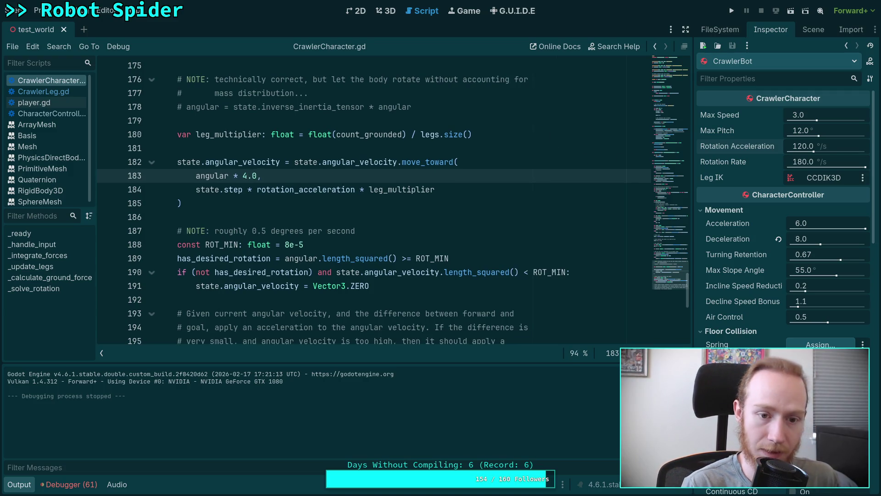
{"action": "key", "text": "ctrl+equal"}
{"action": "left_click", "coordinate": [732, 11]}
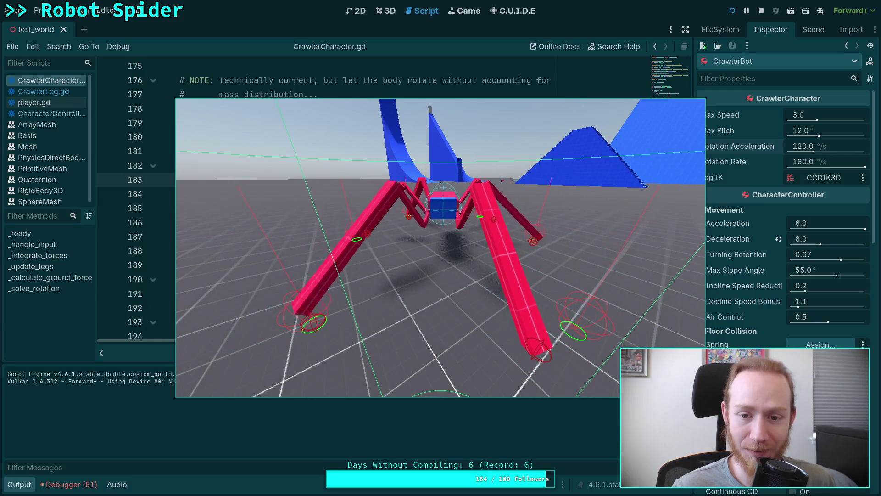
{"action": "left_click", "coordinate": [760, 11]}
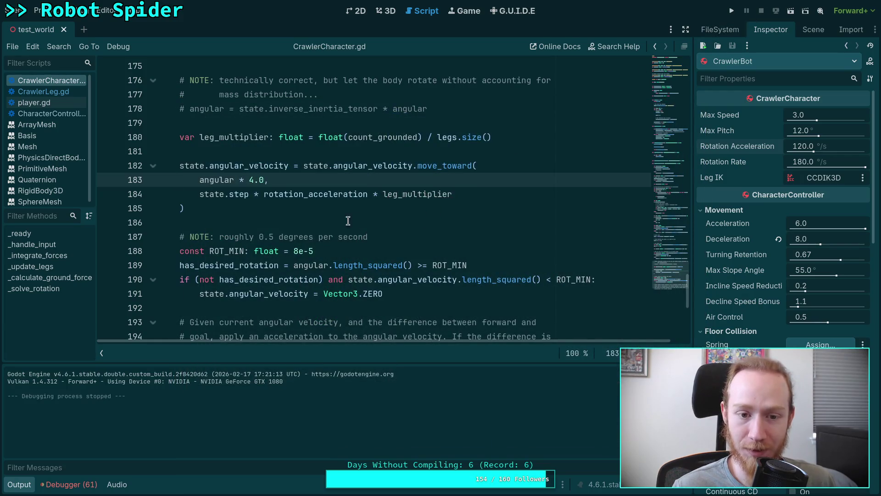
Change line 183's multiplier from 4.0 to 2.0 and test-run the game
{"action": "type", "text": "2"}
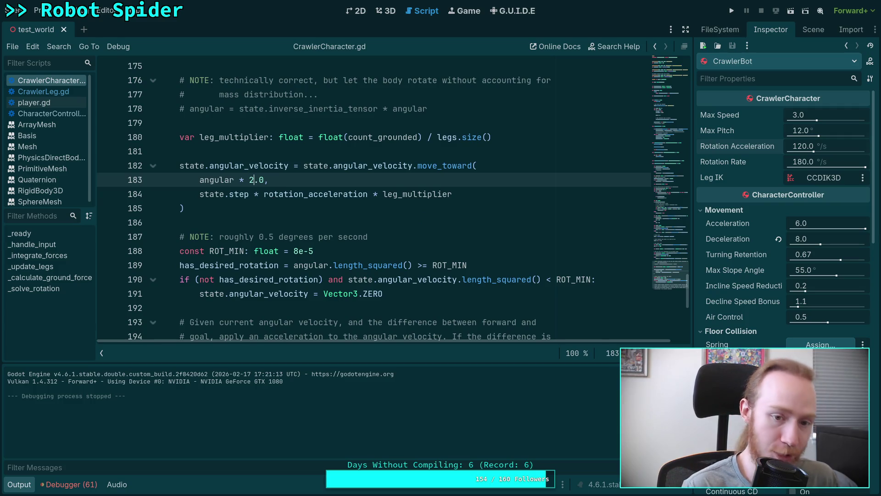
{"action": "key", "text": "F5"}
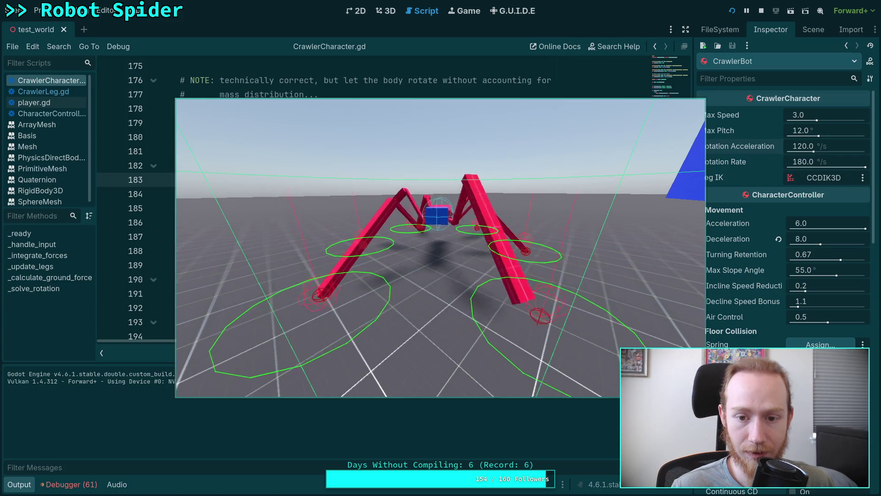
{"action": "left_click", "coordinate": [761, 11]}
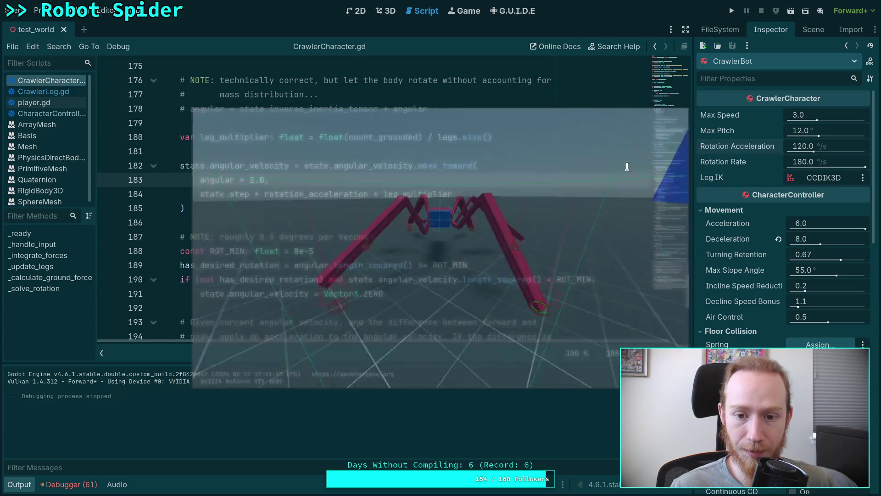
Collapse the Output panel, scroll up to the pitch code, and select 'PI - yaw' on line 161
{"action": "left_click", "coordinate": [26, 480]}
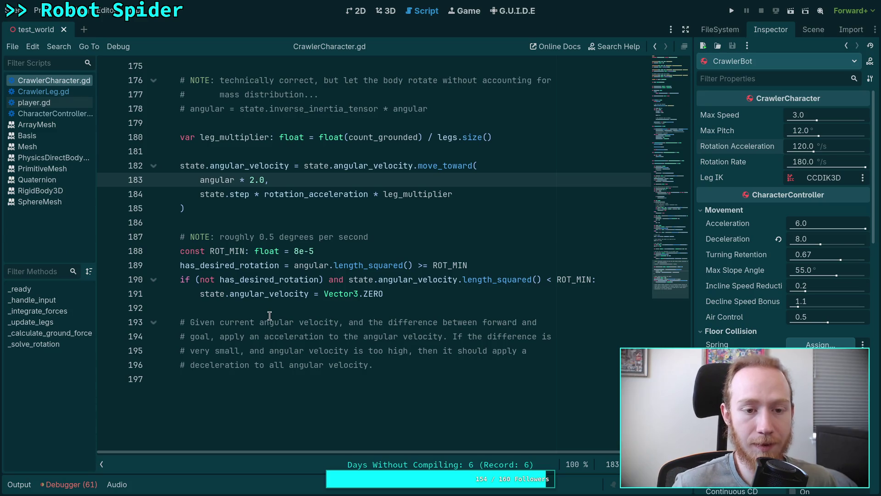
{"action": "scroll", "coordinate": [269, 316], "scroll_direction": "up", "scroll_amount": 3}
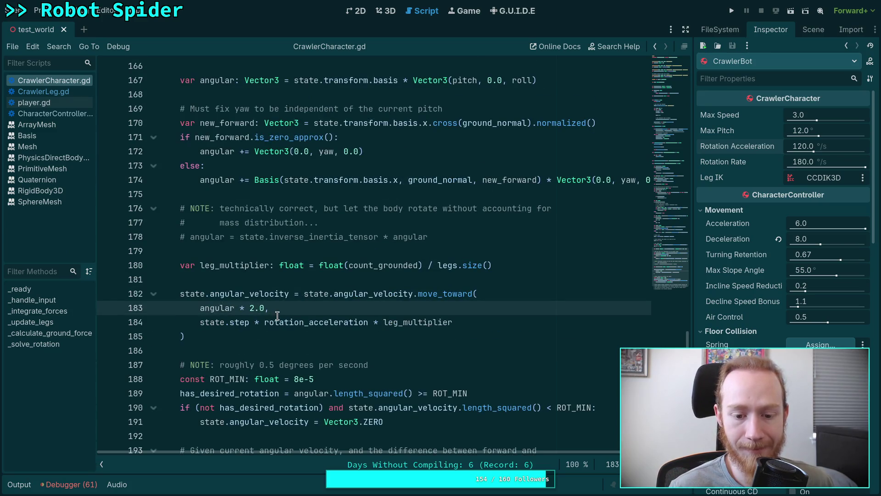
{"action": "scroll", "coordinate": [277, 315], "scroll_direction": "down", "scroll_amount": 1}
{"action": "scroll", "coordinate": [268, 307], "scroll_direction": "up", "scroll_amount": 3}
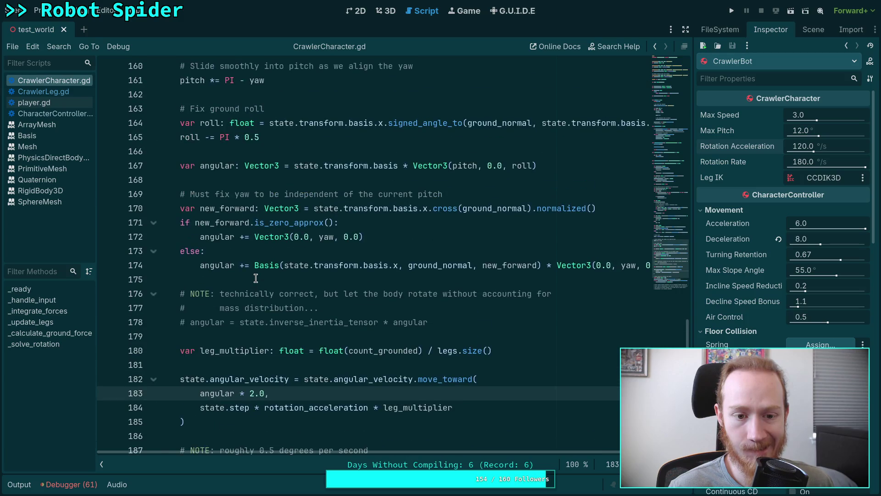
{"action": "scroll", "coordinate": [255, 278], "scroll_direction": "up", "scroll_amount": 1}
{"action": "left_click", "coordinate": [270, 222]}
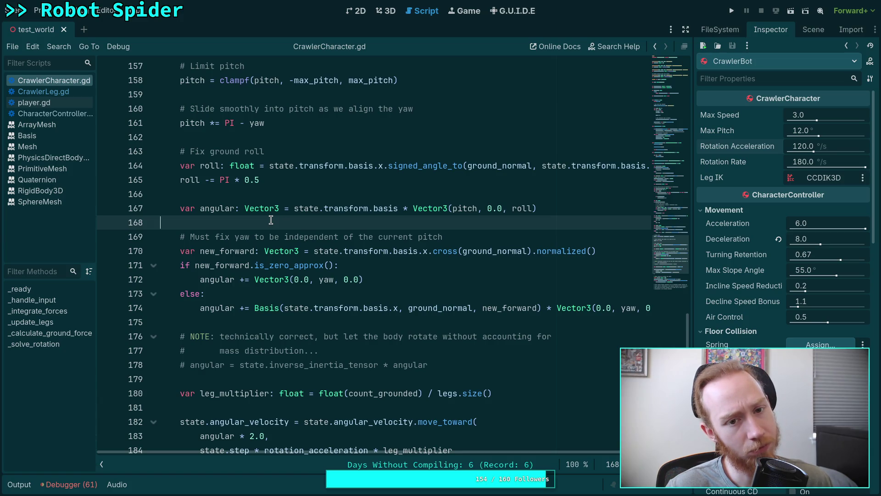
{"action": "left_click_drag", "start_coordinate": [225, 123], "coordinate": [271, 121]}
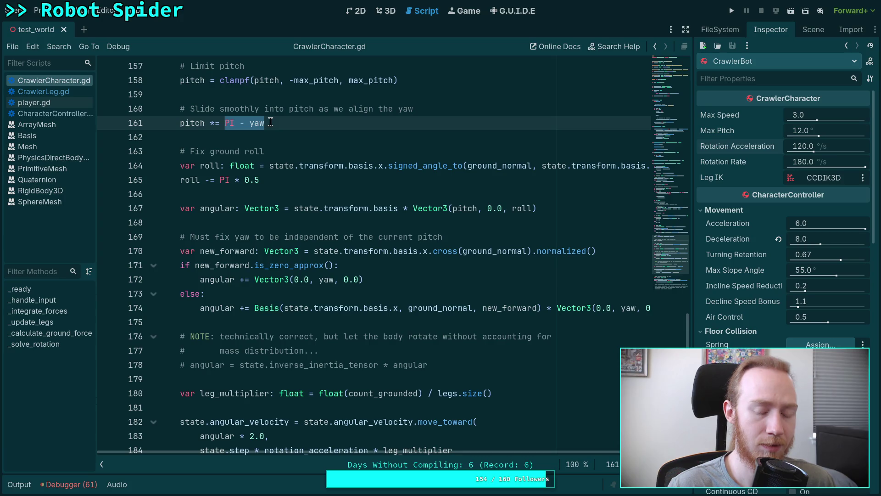
Rework line 161's PI - yaw expression starting with '(PI', then test-run the spider
{"action": "type", "text": "("}
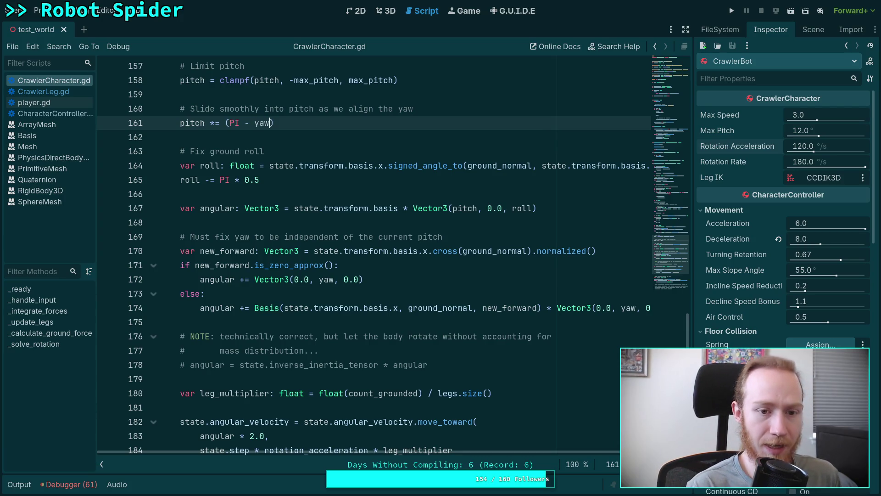
{"action": "type", "text": "PI"}
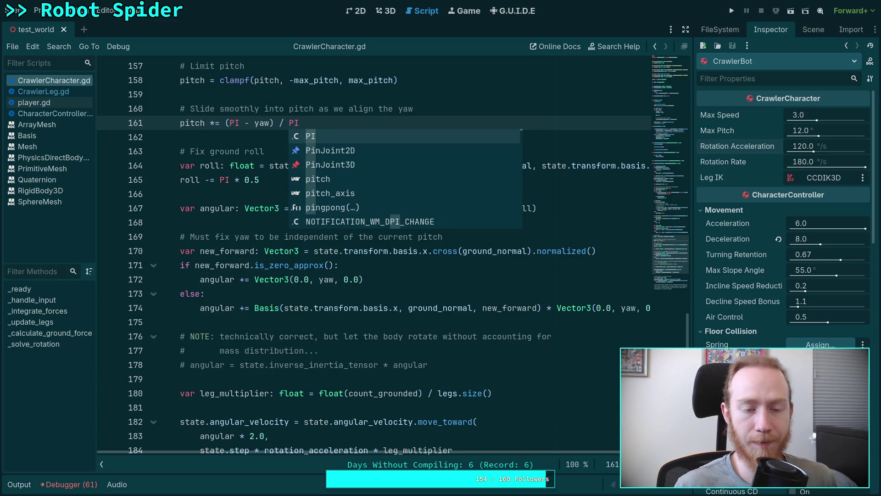
{"action": "key", "text": "Escape"}
{"action": "double_click", "coordinate": [262, 122]}
{"action": "scroll", "coordinate": [258, 279], "scroll_direction": "up", "scroll_amount": 4}
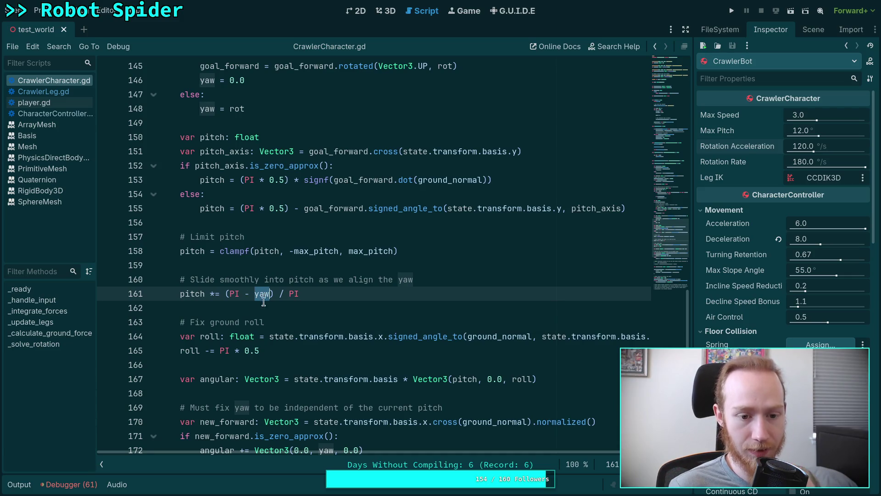
{"action": "left_click", "coordinate": [328, 294]}
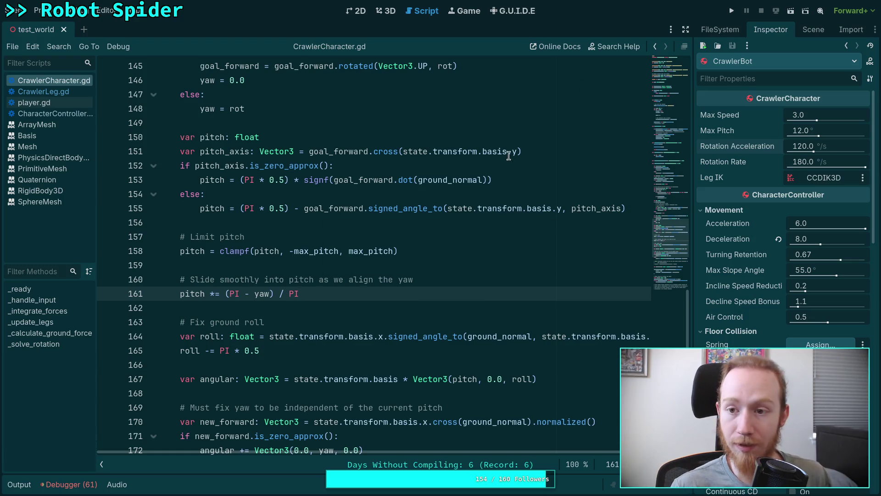
{"action": "left_click", "coordinate": [732, 11]}
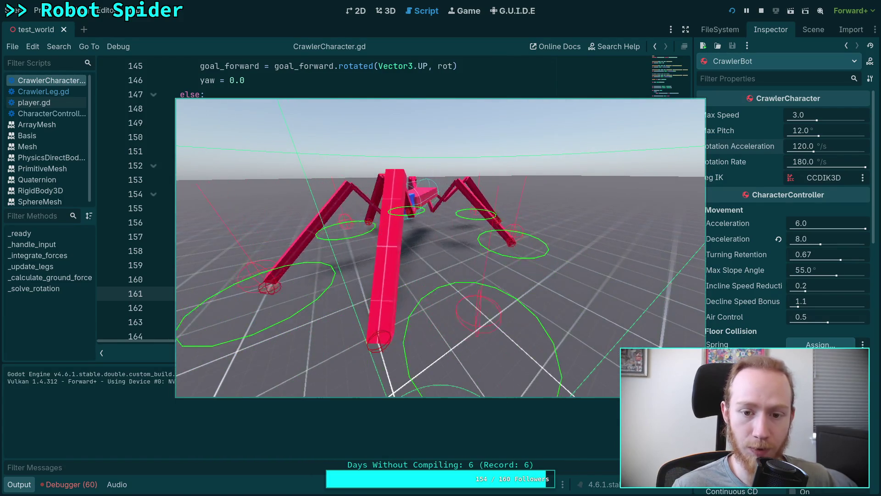
{"action": "left_click", "coordinate": [761, 10]}
Set line 183's multiplier from 2.0 to 4.0 and test the stronger rotation in-game
{"action": "scroll", "coordinate": [254, 133], "scroll_direction": "down", "scroll_amount": 10}
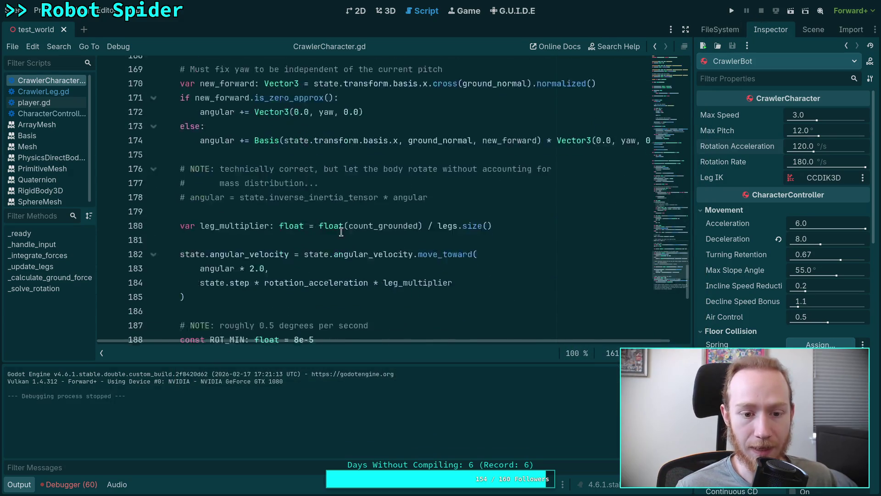
{"action": "left_click", "coordinate": [254, 137]}
{"action": "key", "text": "BackSpace"}
{"action": "type", "text": "4"}
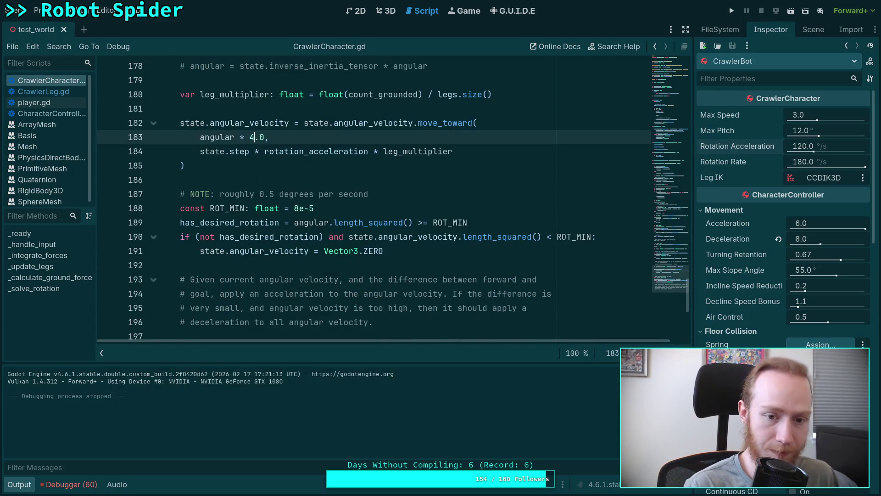
{"action": "left_click", "coordinate": [732, 10]}
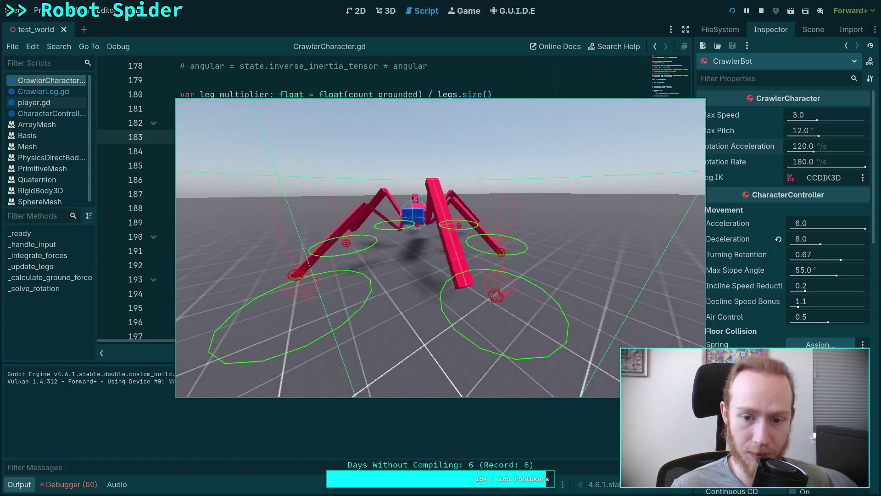
{"action": "left_click", "coordinate": [761, 11]}
{"action": "double_click", "coordinate": [250, 138]}
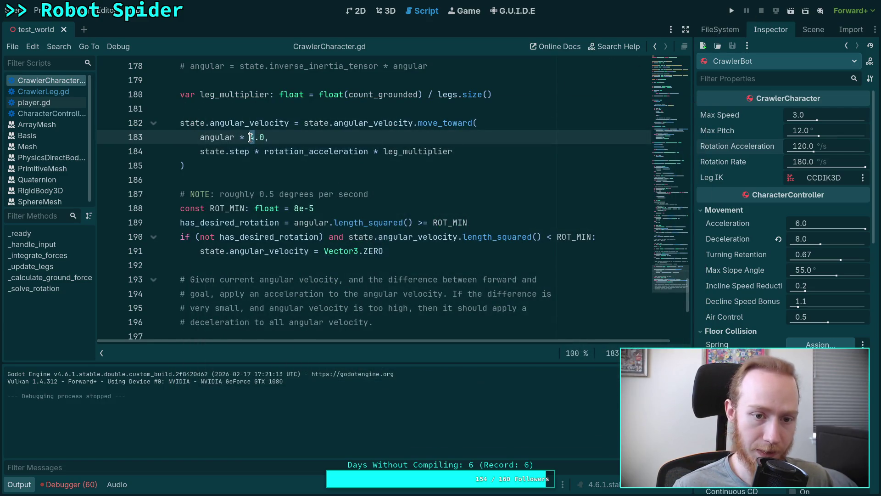
Change line 183's multiplier from 4.0 to 2. and launch the game
{"action": "type", "text": "2"}
{"action": "key", "text": "Right"}
{"action": "key", "text": "Delete"}
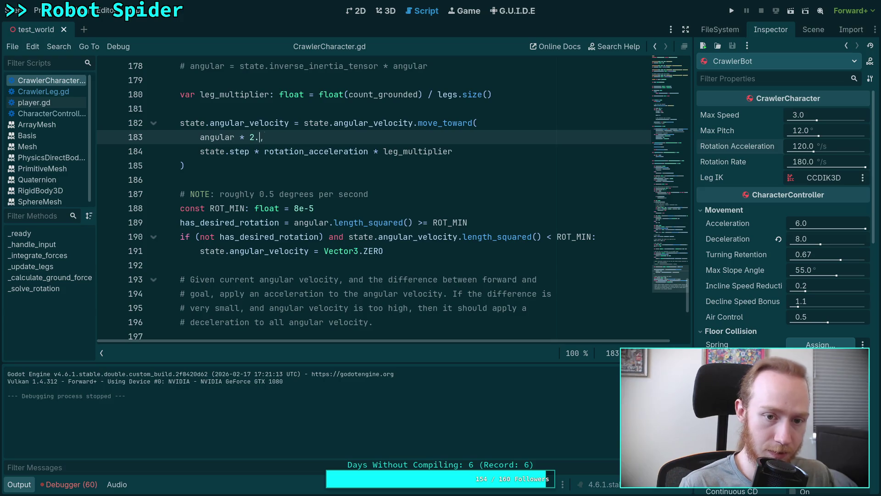
{"action": "key", "text": "F5"}
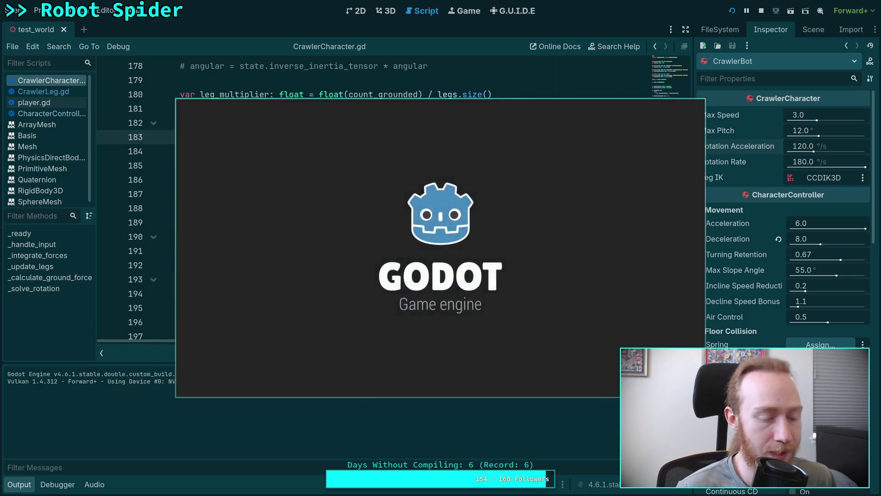
Swing the camera around the spider to view it from several sides, then stop the game
{"action": "key", "text": "d"}
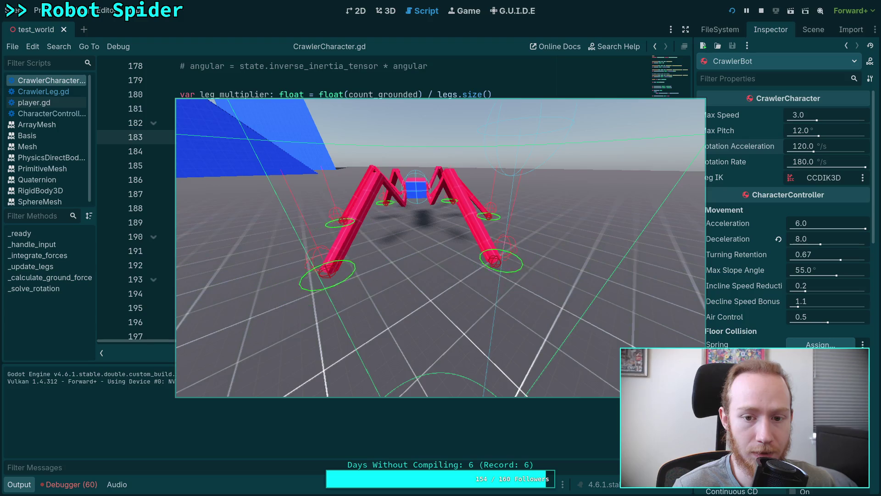
{"action": "key", "text": "a"}
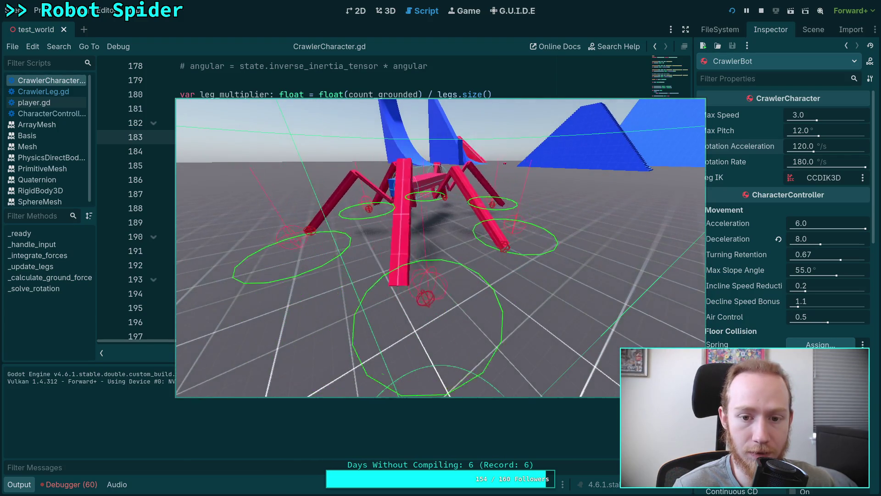
{"action": "key", "text": "d"}
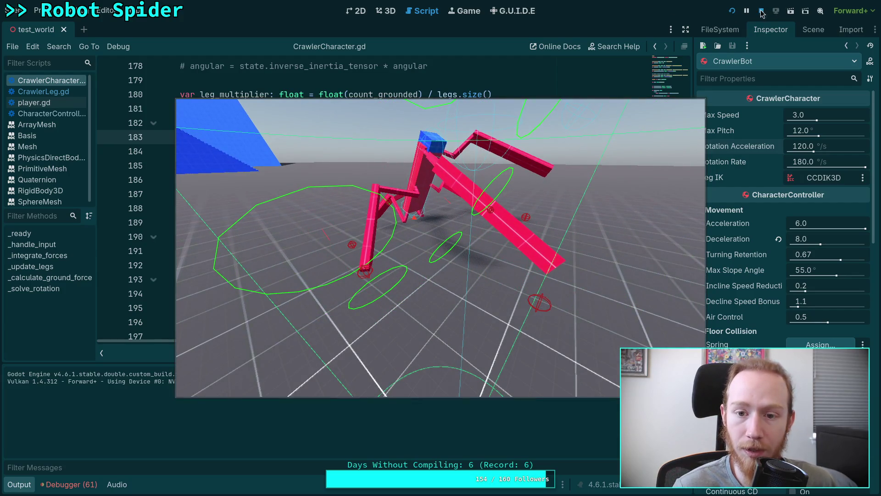
{"action": "key", "text": "F8"}
{"action": "scroll", "coordinate": [280, 241], "scroll_direction": "up", "scroll_amount": 1}
{"action": "scroll", "coordinate": [280, 241], "scroll_direction": "up", "scroll_amount": 7}
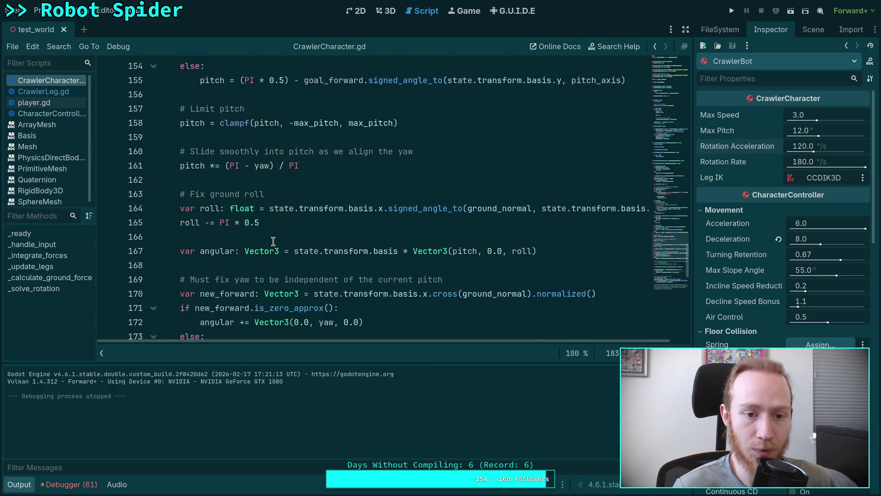
{"action": "double_click", "coordinate": [261, 165]}
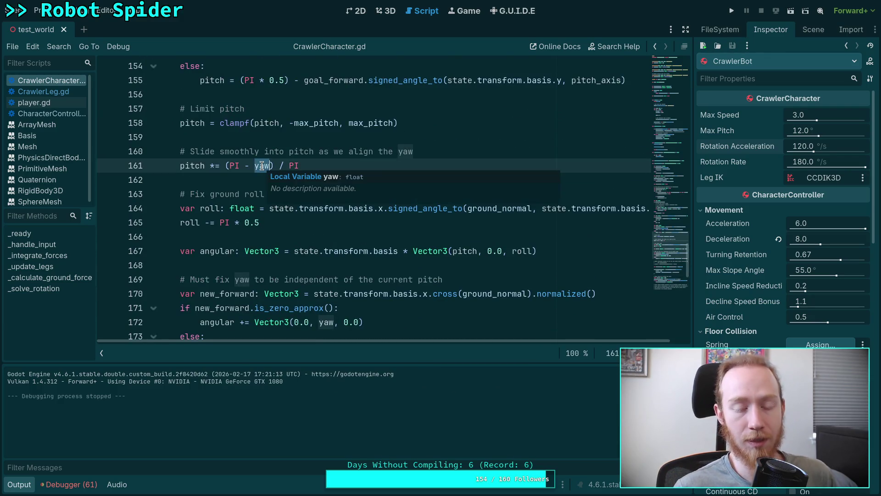
Rewrite line 161 as pitch *= (PI - absf(yaw)) / PI and save the script
{"action": "type", "text": "("}
{"action": "key", "text": "Left"}
{"action": "key", "text": "Left"}
{"action": "type", "text": "absf"}
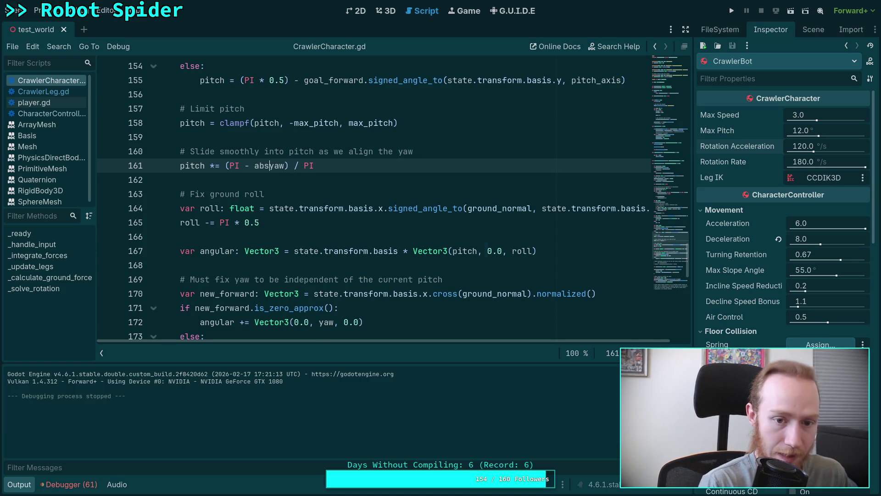
{"action": "type", "text": "("}
{"action": "key", "text": "Right"}
{"action": "key", "text": "Right"}
{"action": "key", "text": "Right"}
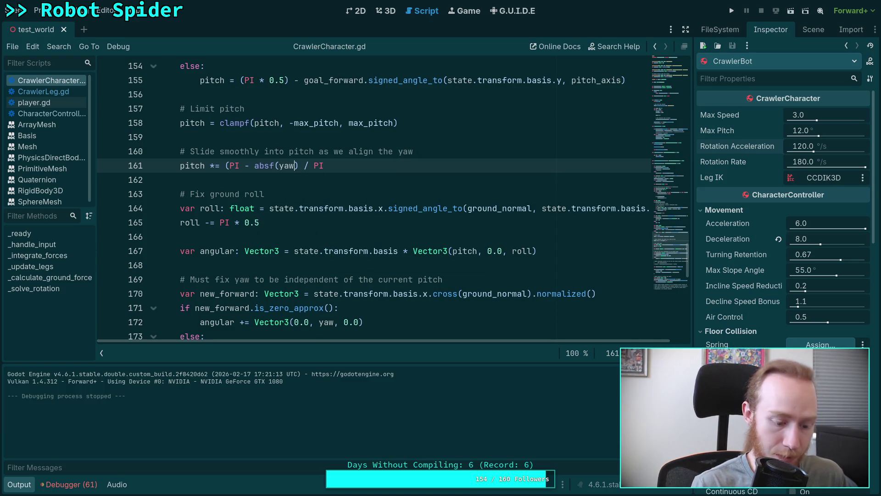
{"action": "type", "text": ")"}
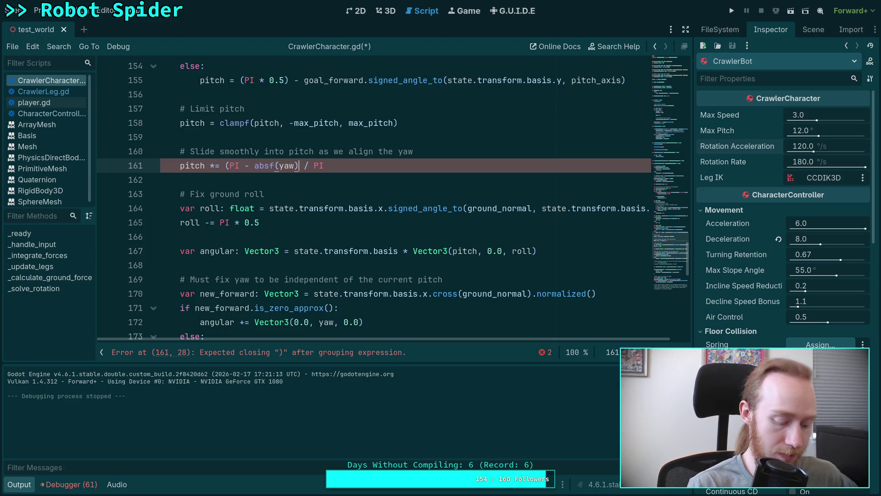
{"action": "key", "text": "ctrl+s"}
Test-run the game with the absf change, then return to the end of line 161
{"action": "left_click", "coordinate": [731, 10]}
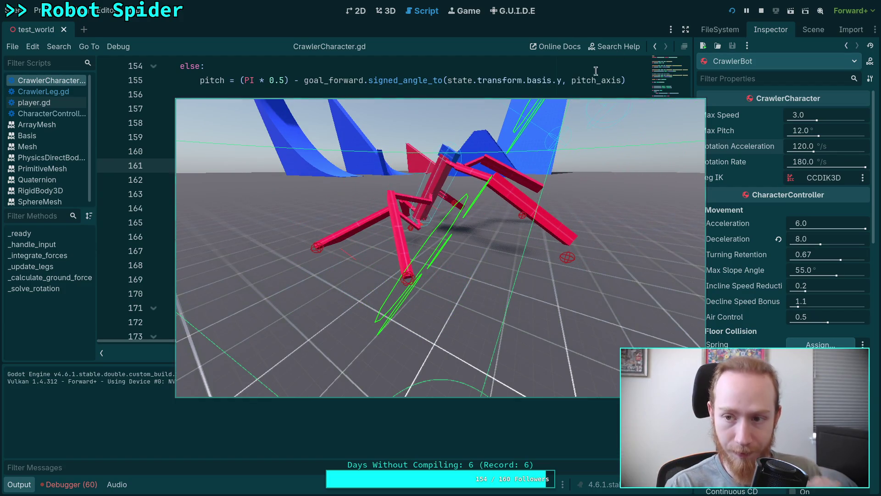
{"action": "left_click", "coordinate": [761, 11]}
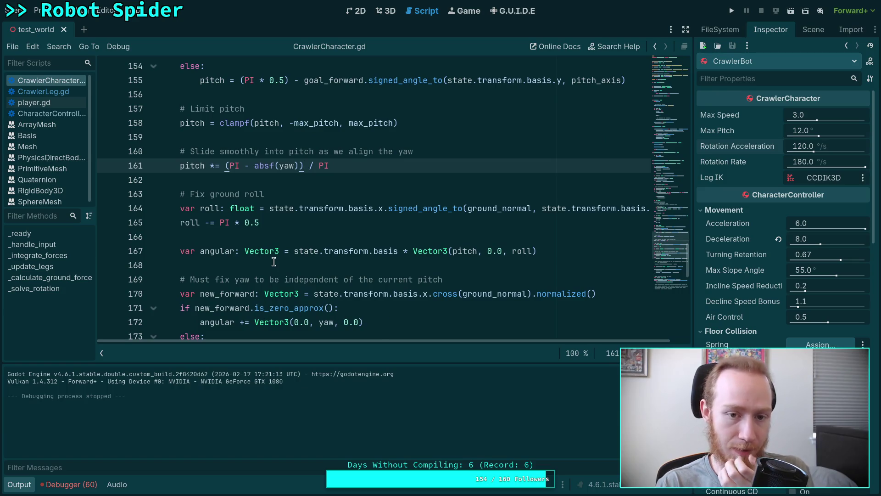
{"action": "left_click", "coordinate": [358, 160]}
Add a print(pitch) line after line 161 and save the script
{"action": "key", "text": "Return"}
{"action": "type", "text": "print"}
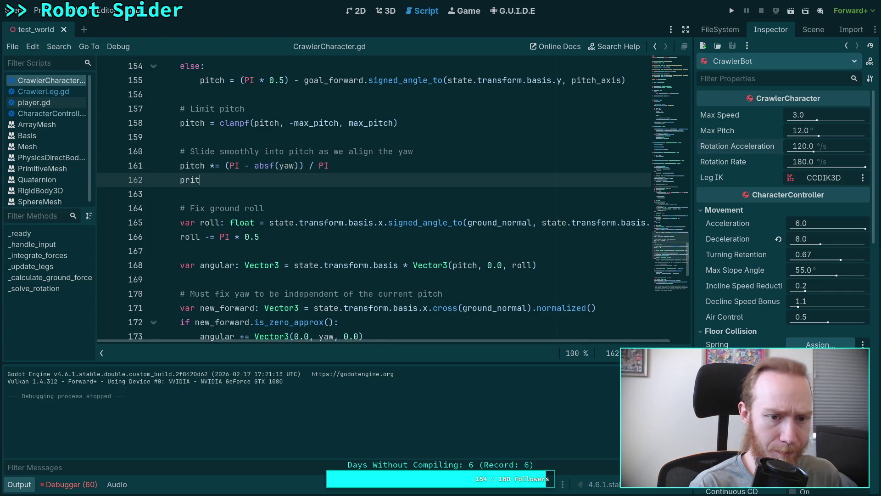
{"action": "type", "text": "(pitch"}
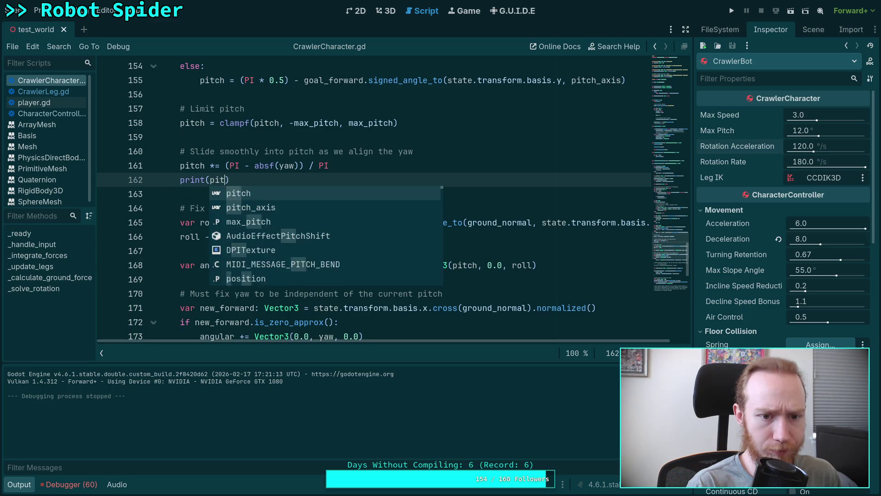
{"action": "key", "text": "ctrl+s"}
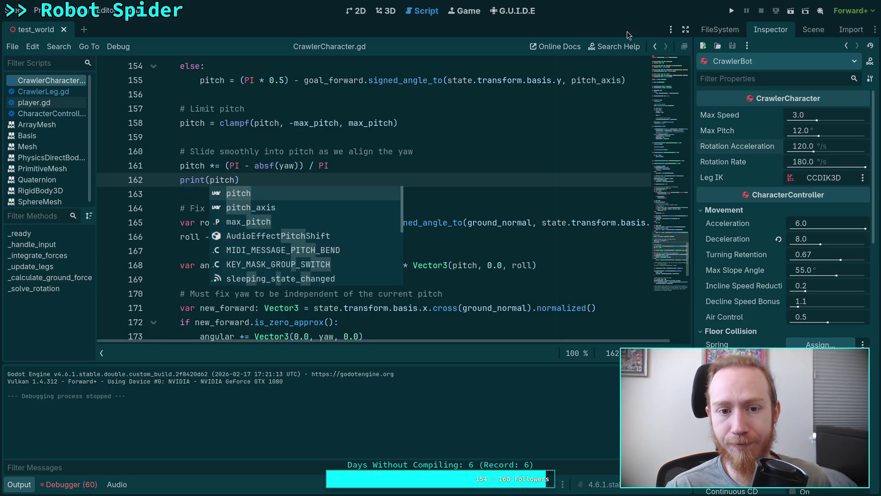
Run the game and drive the spider forward, logging a constant pitch of 0.20943951023932
{"action": "left_click", "coordinate": [732, 10]}
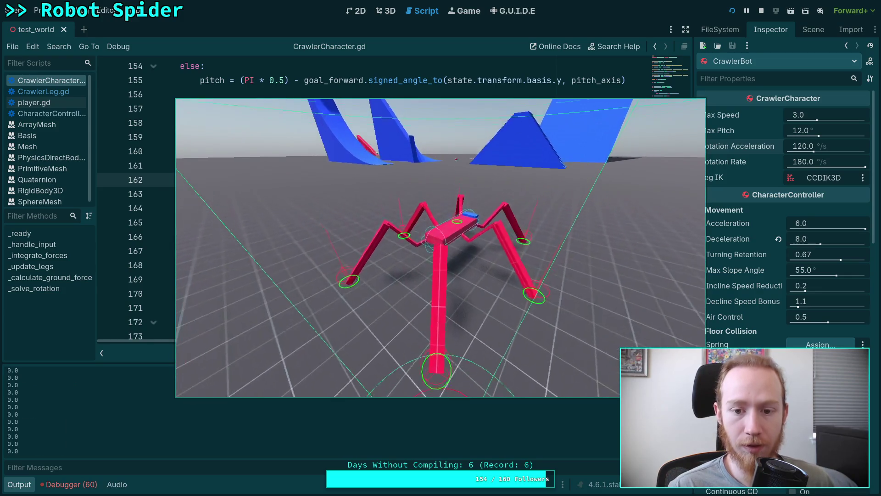
{"action": "key", "text": "w"}
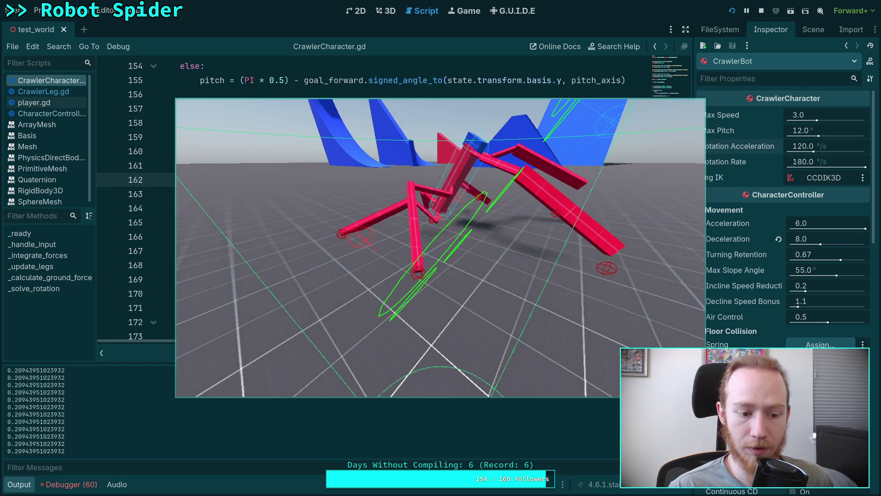
{"action": "left_click", "coordinate": [762, 11]}
{"action": "left_click", "coordinate": [329, 170]}
{"action": "scroll", "coordinate": [327, 240], "scroll_direction": "up", "scroll_amount": 2}
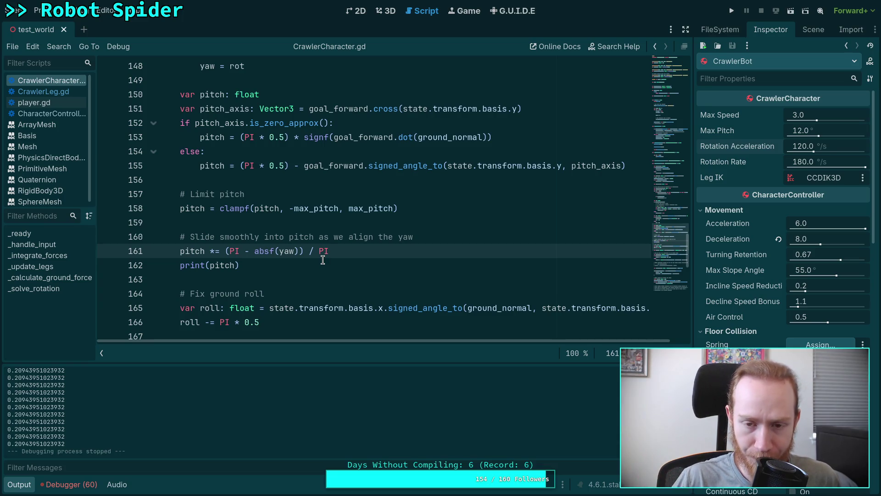
{"action": "scroll", "coordinate": [405, 202], "scroll_direction": "up", "scroll_amount": 1}
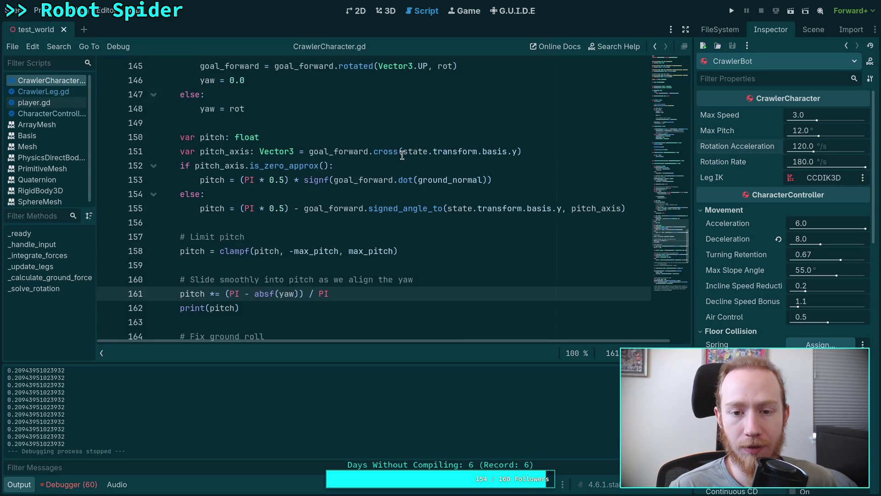
Try replacing state.transform.basis.y in the pitch axis line with 'groun', then undo it
{"action": "mouse_move", "coordinate": [402, 153]}
{"action": "left_click_drag", "start_coordinate": [403, 152], "coordinate": [518, 152]}
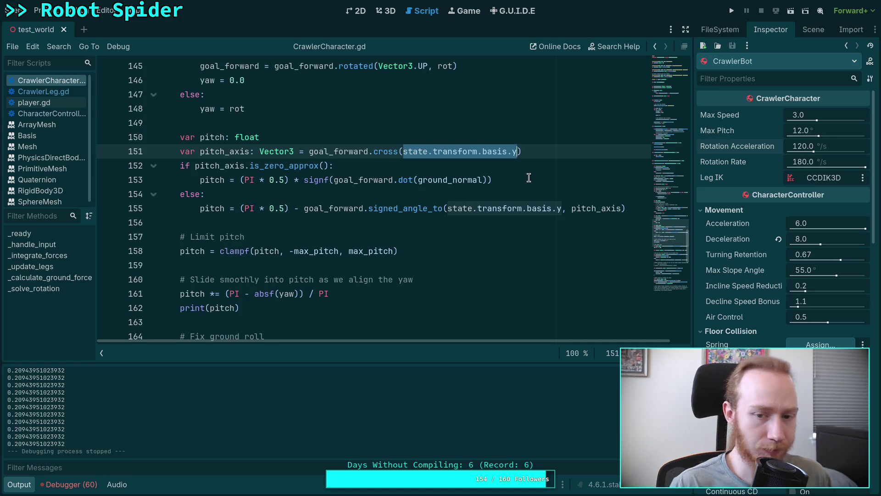
{"action": "type", "text": "groud"}
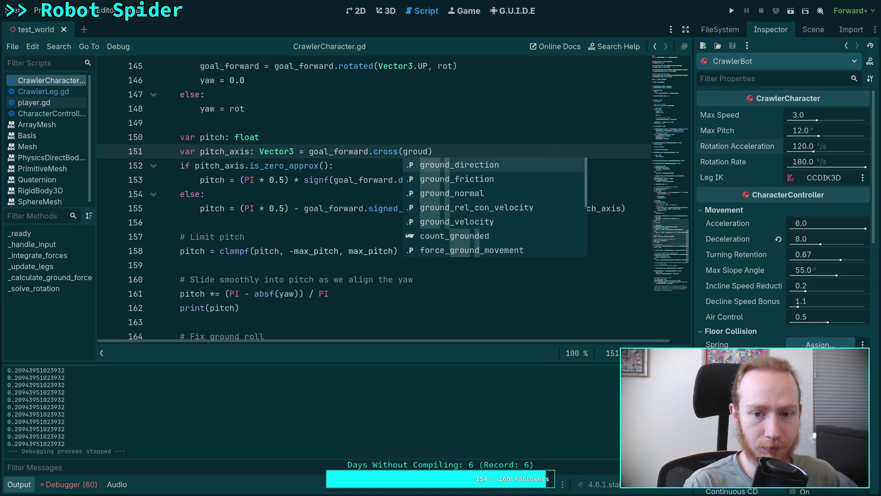
{"action": "key", "text": "BackSpace"}
{"action": "type", "text": "n"}
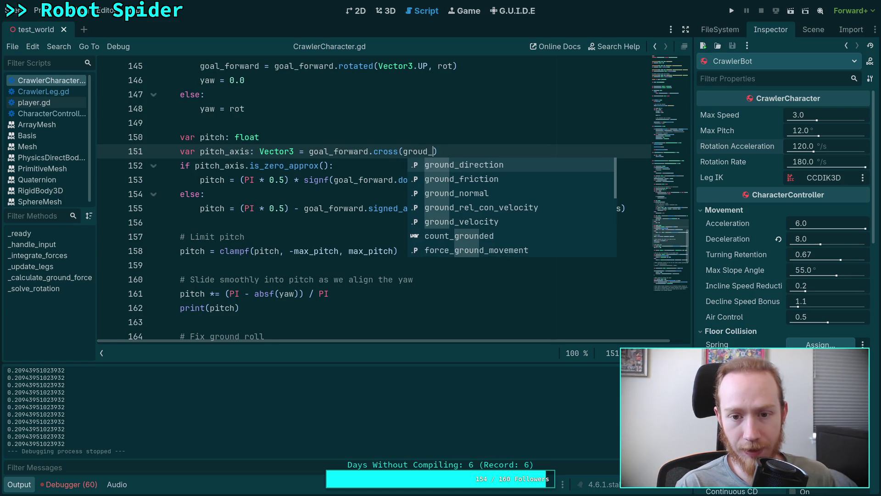
{"action": "key", "text": "ctrl+z"}
{"action": "left_click", "coordinate": [488, 132]}
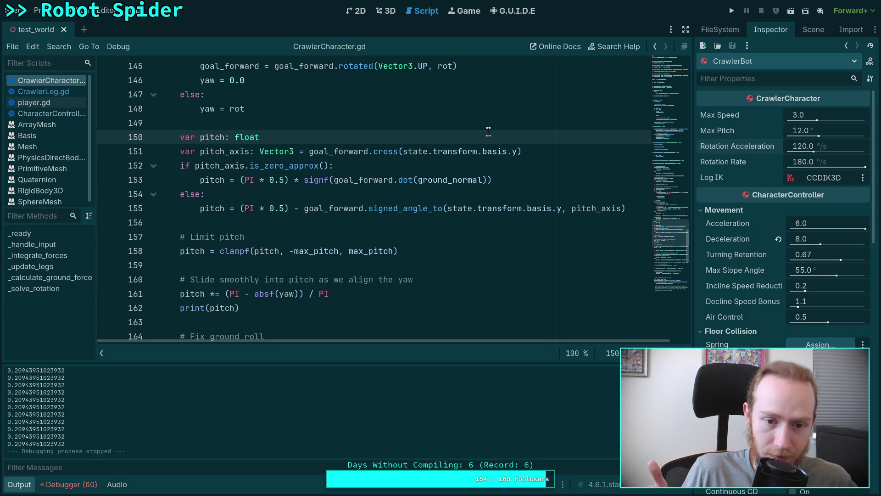
Briefly relaunch the game to watch pitch output, then look up the signed_angle_to documentation
{"action": "key", "text": "F5"}
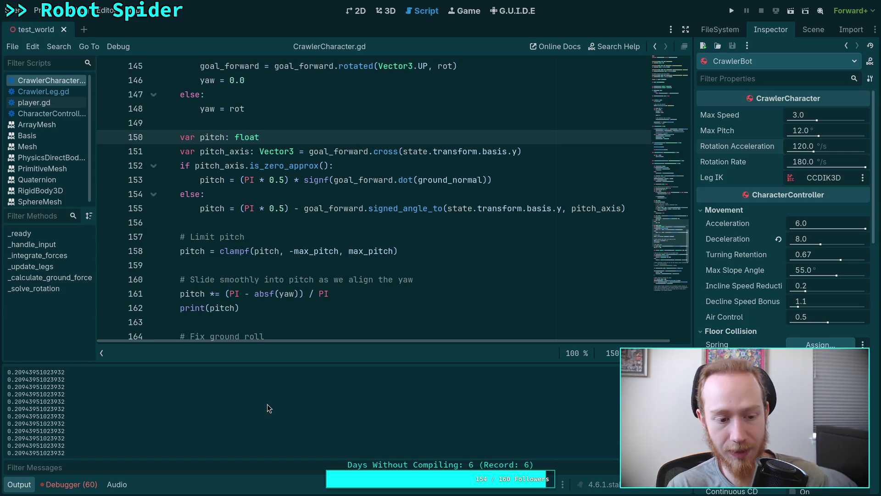
{"action": "key", "text": "F8"}
{"action": "left_click", "coordinate": [386, 208]}
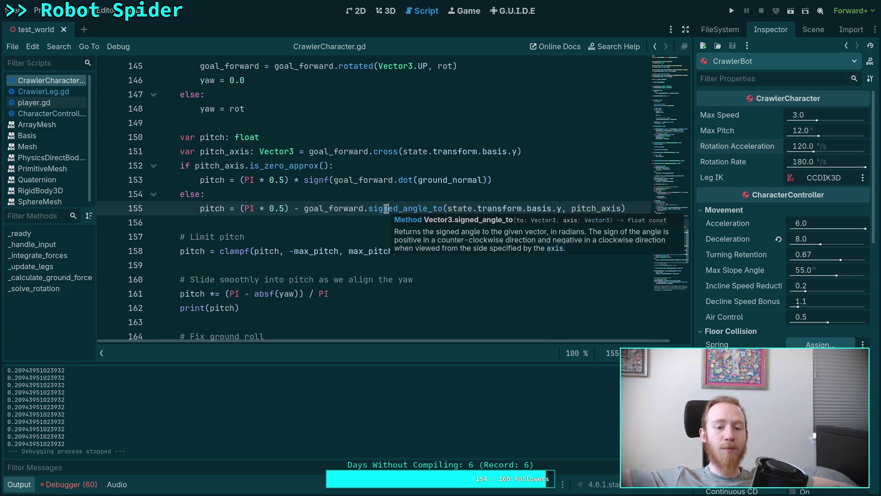
Move print(pitch) above 'pitch *= (PI - absf(yaw)) / PI', save, and test-run the game
{"action": "left_click", "coordinate": [283, 303]}
{"action": "key", "text": "alt+Up"}
{"action": "key", "text": "ctrl+s"}
{"action": "left_click", "coordinate": [731, 11]}
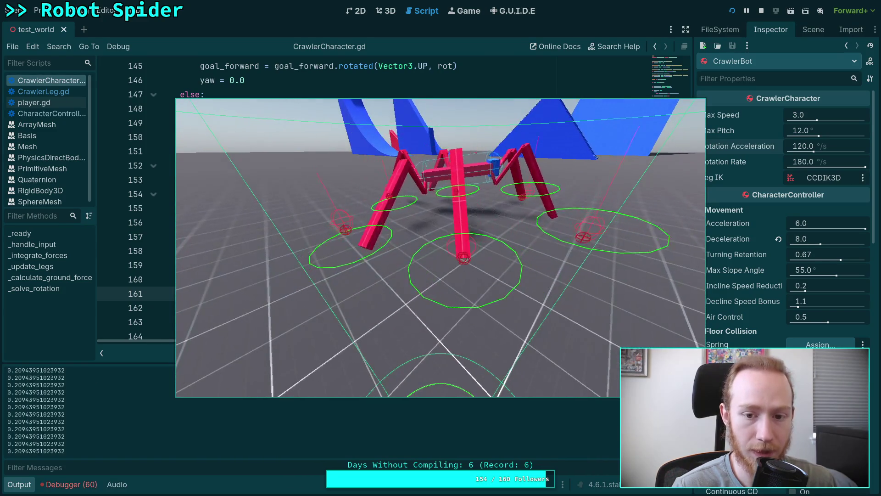
{"action": "left_click", "coordinate": [761, 10]}
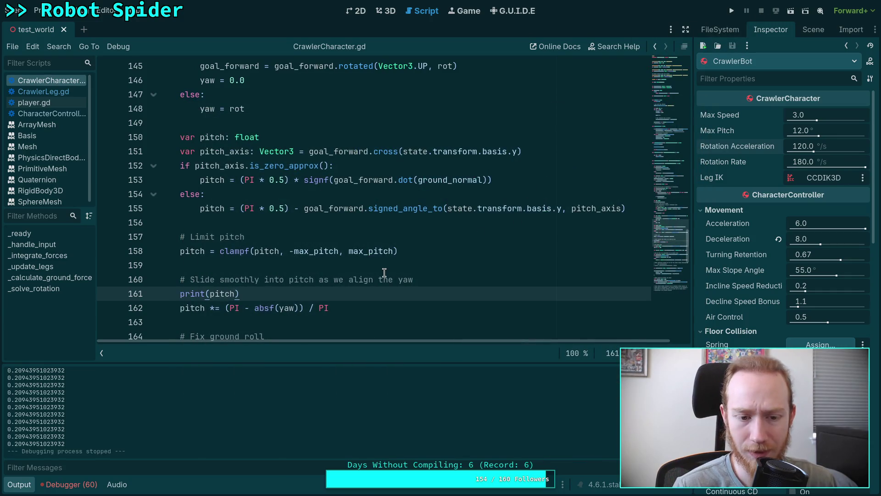
Move print(pitch) above the clampf line and test-run the game
{"action": "scroll", "coordinate": [385, 266], "scroll_direction": "down", "scroll_amount": 1}
{"action": "scroll", "coordinate": [122, 428], "scroll_direction": "up", "scroll_amount": 5}
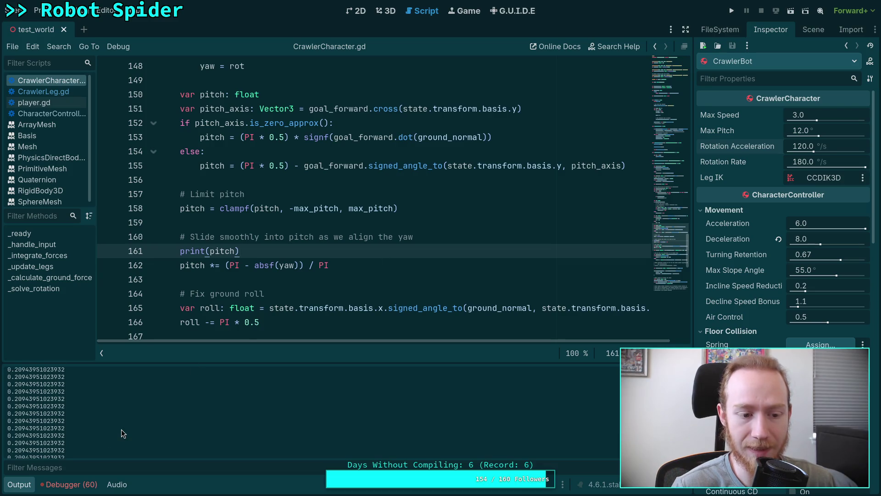
{"action": "scroll", "coordinate": [121, 429], "scroll_direction": "down", "scroll_amount": 1}
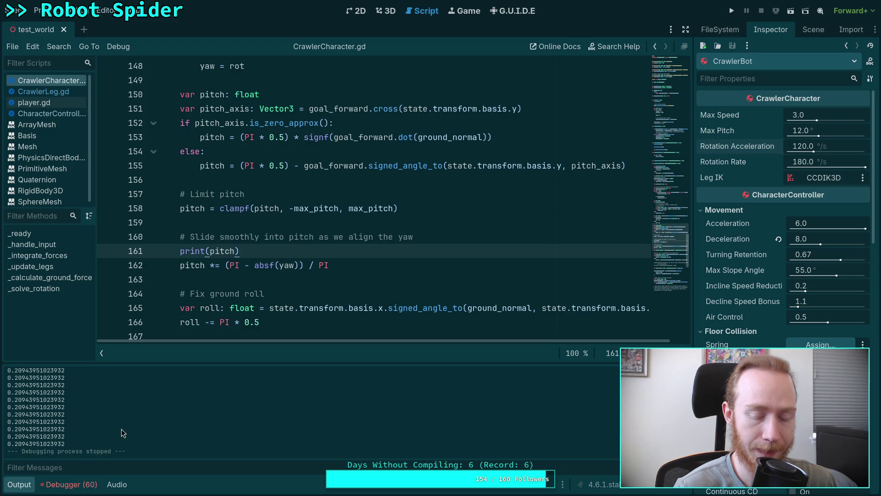
{"action": "key", "text": "alt+Up"}
{"action": "key", "text": "alt+Up"}
{"action": "key", "text": "alt+Up"}
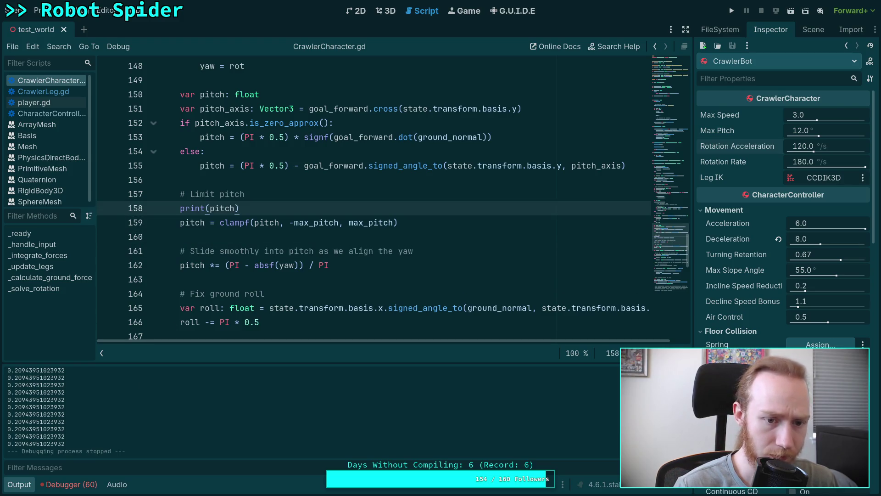
{"action": "key", "text": "F5"}
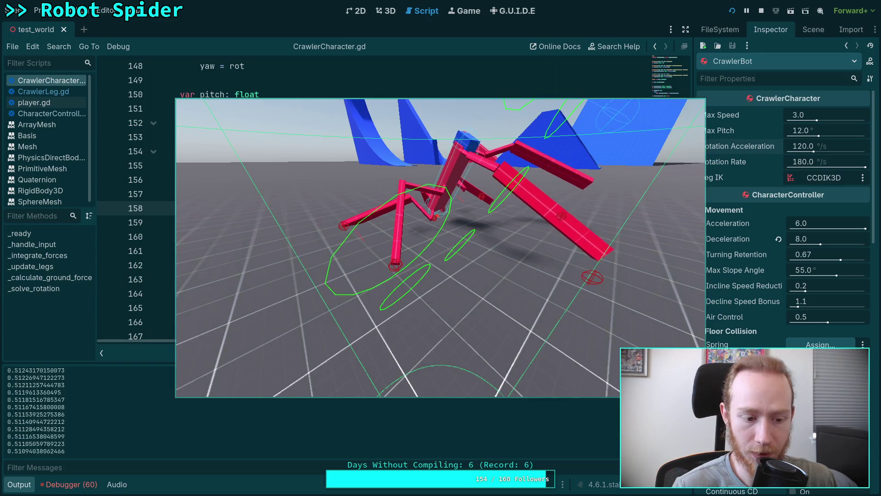
{"action": "left_click", "coordinate": [761, 11]}
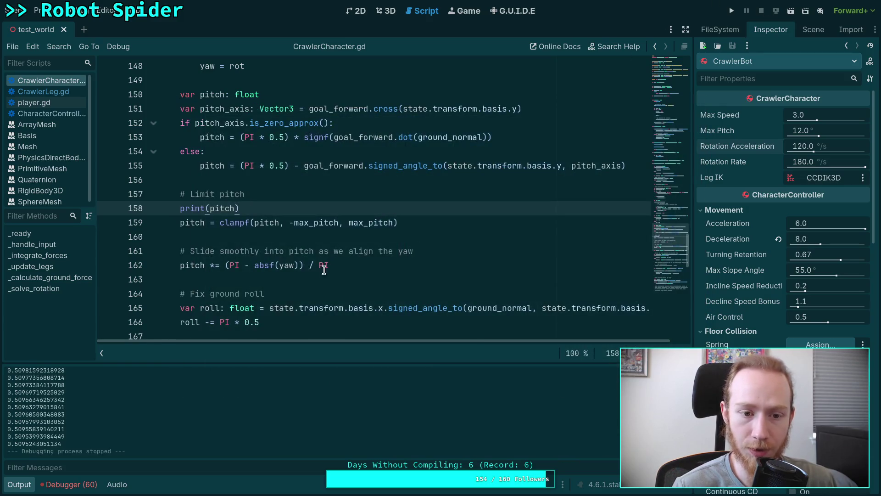
Indent print(pitch) into the else branch after signed_angle_to; test-run, logging values up to about 0.54
{"action": "scroll", "coordinate": [315, 271], "scroll_direction": "up", "scroll_amount": 1}
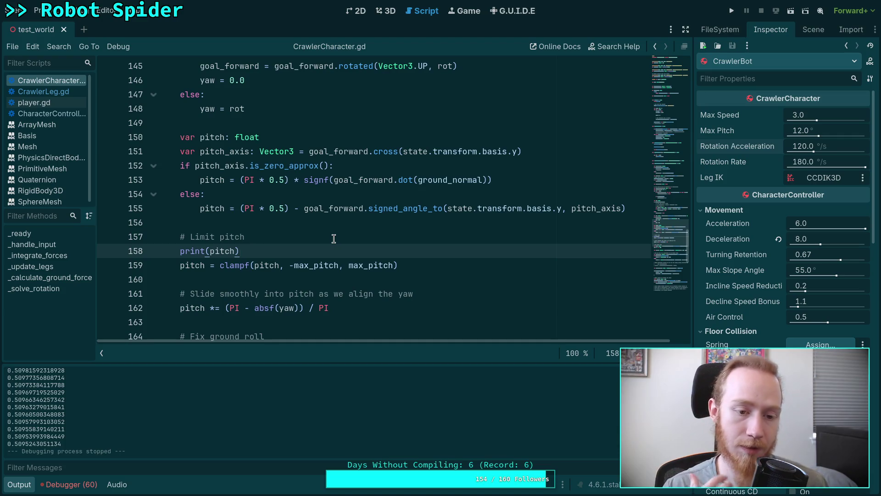
{"action": "key", "text": "alt+Up"}
{"action": "key", "text": "alt+Up"}
{"action": "key", "text": "Home"}
{"action": "key", "text": "Tab"}
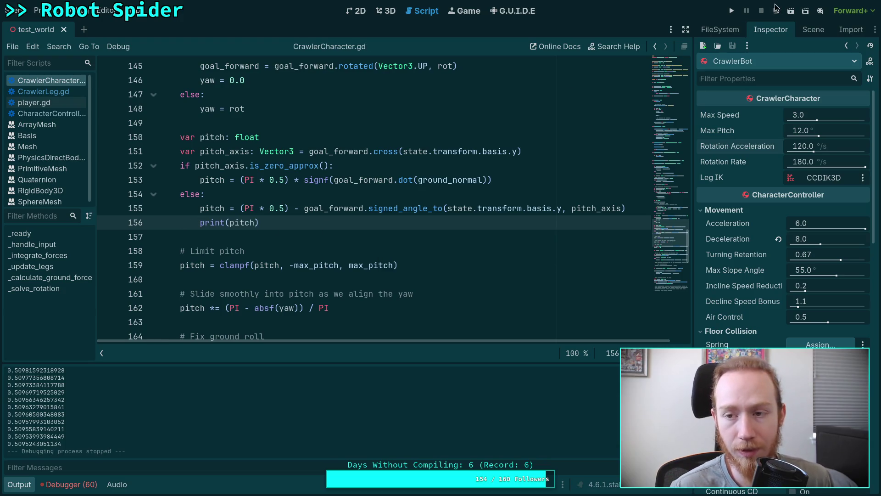
{"action": "left_click", "coordinate": [732, 11]}
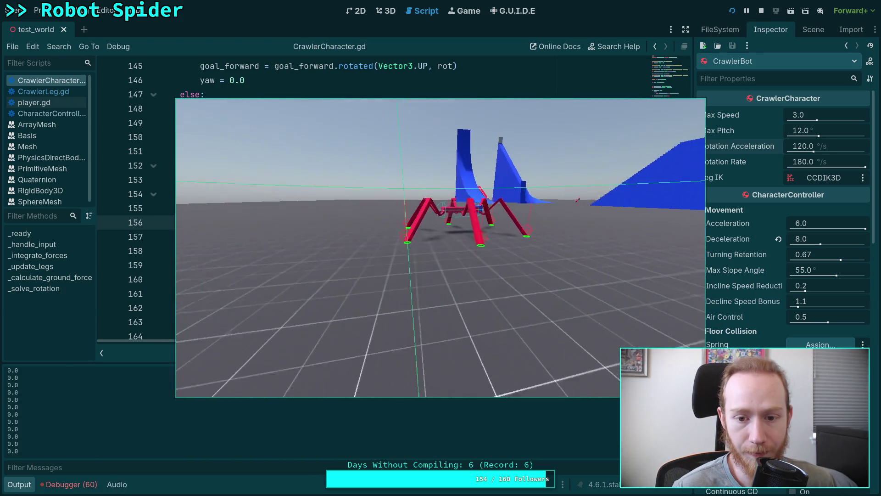
{"action": "key", "text": "w"}
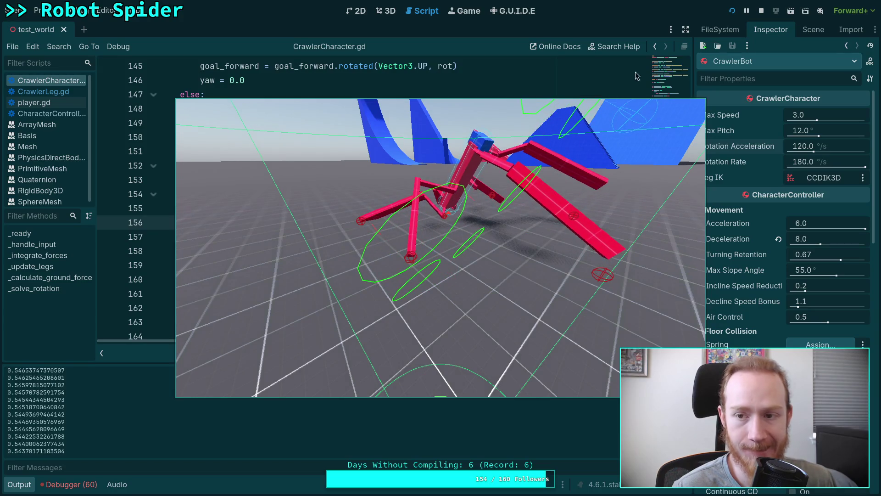
{"action": "left_click", "coordinate": [762, 10]}
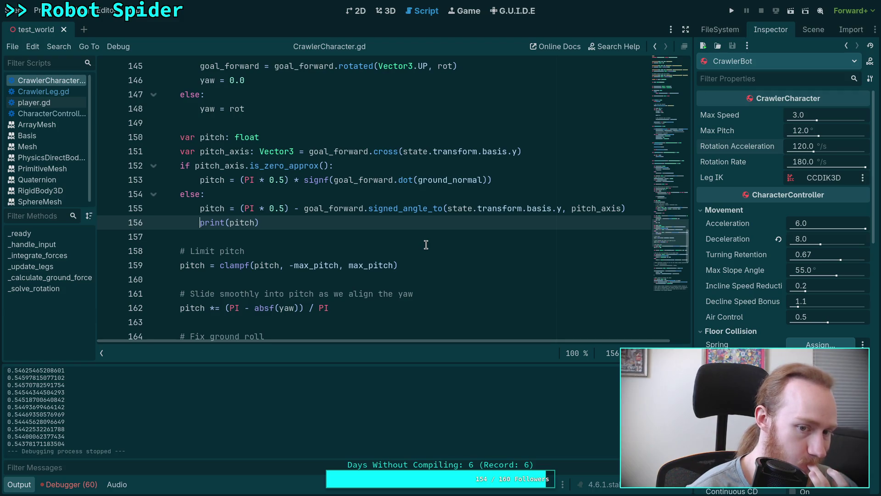
{"action": "left_click_drag", "start_coordinate": [241, 208], "coordinate": [304, 208]}
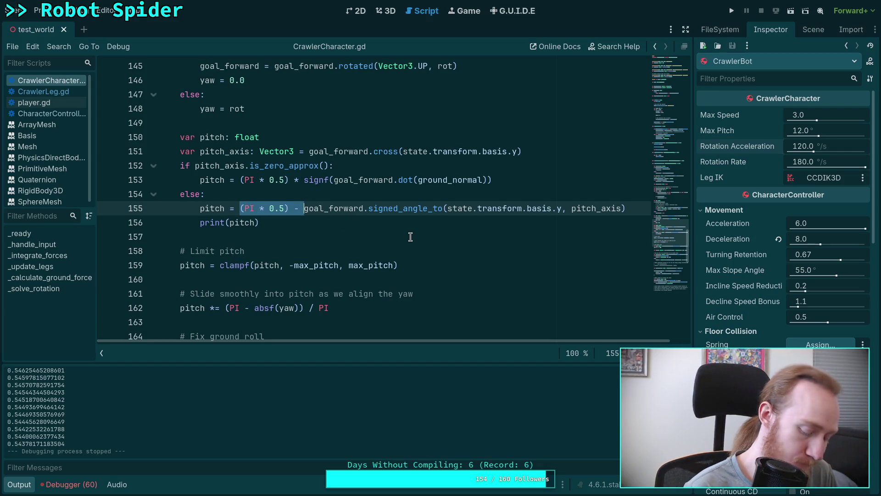
Remove '(PI * 0.5) - ' from line 155, add 'pitch = (PI * 0.5) - pitch' after print(pitch), and save
{"action": "key", "text": "BackSpace"}
{"action": "key", "text": "Down"}
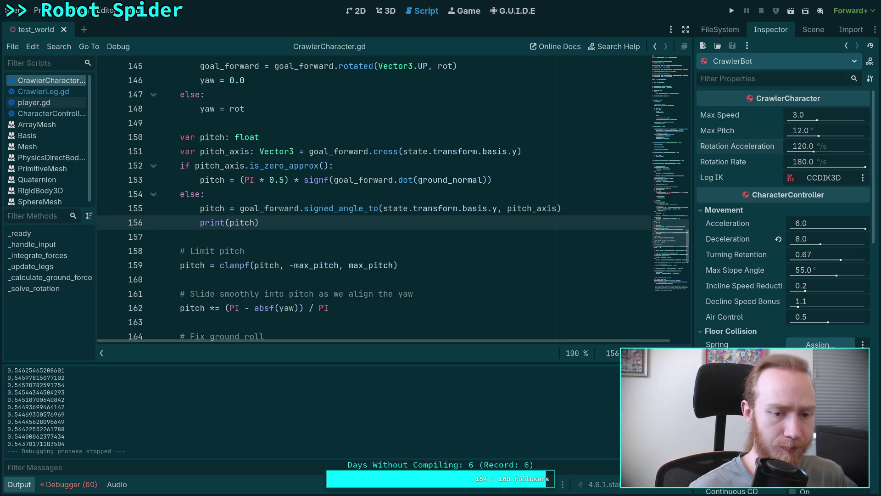
{"action": "key", "text": "Return"}
{"action": "type", "text": "pitch = "}
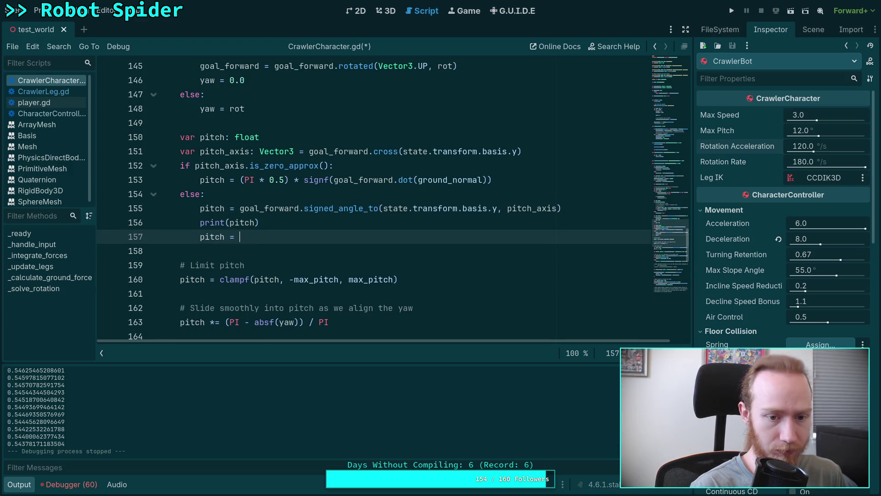
{"action": "type", "text": "(PI * 0.5) - pitch"}
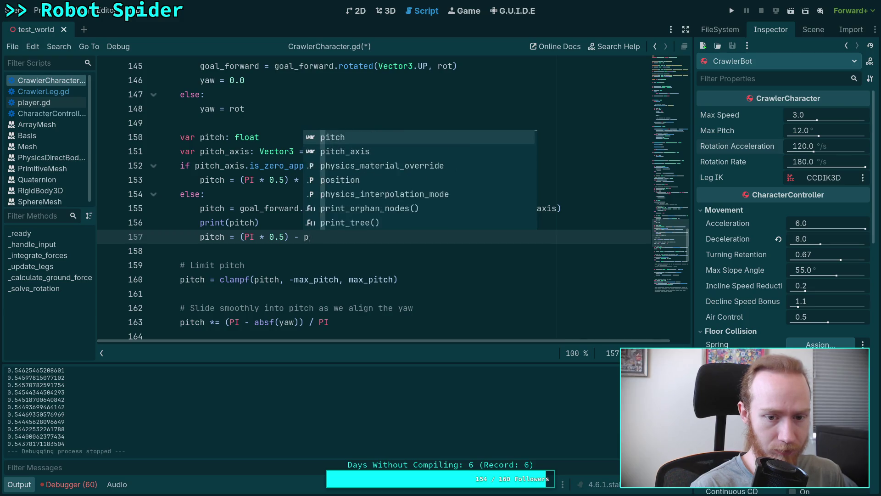
{"action": "key", "text": "ctrl+s"}
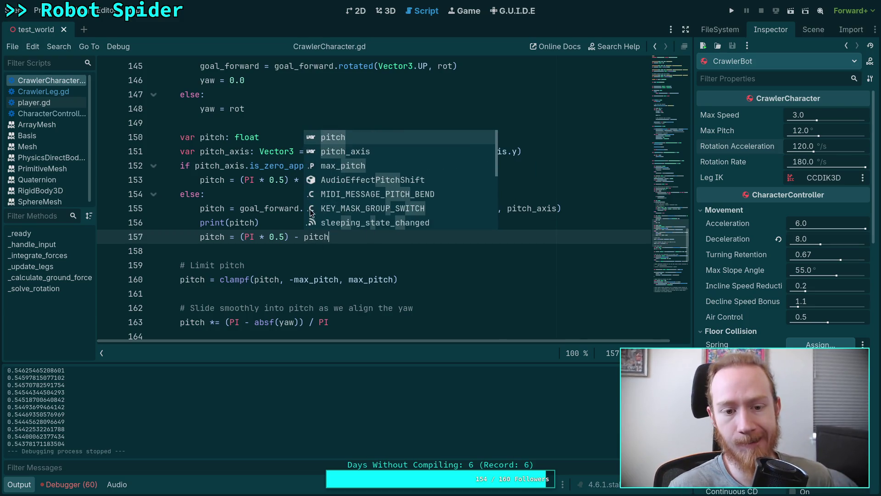
{"action": "left_click", "coordinate": [278, 208]}
Test-run the game, walking the spider toward the blue ramps; pitch logs fall from 1.5708 to about 0.312
{"action": "left_click", "coordinate": [733, 11]}
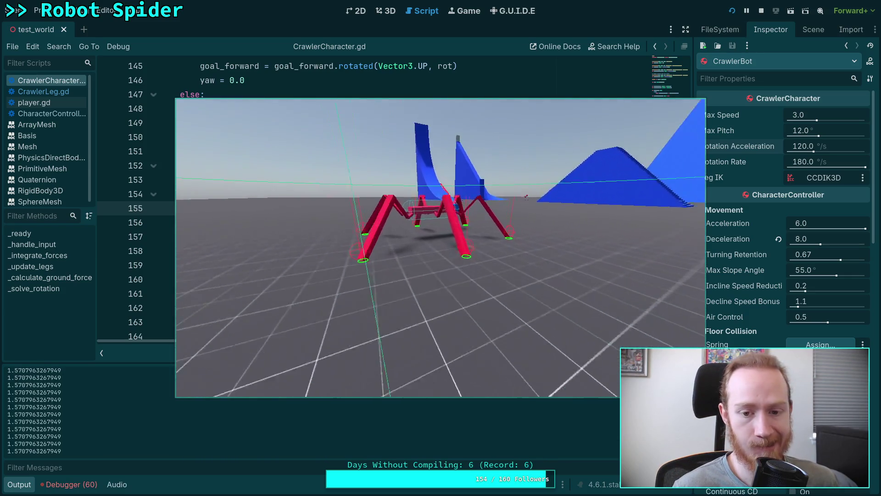
{"action": "key", "text": "w"}
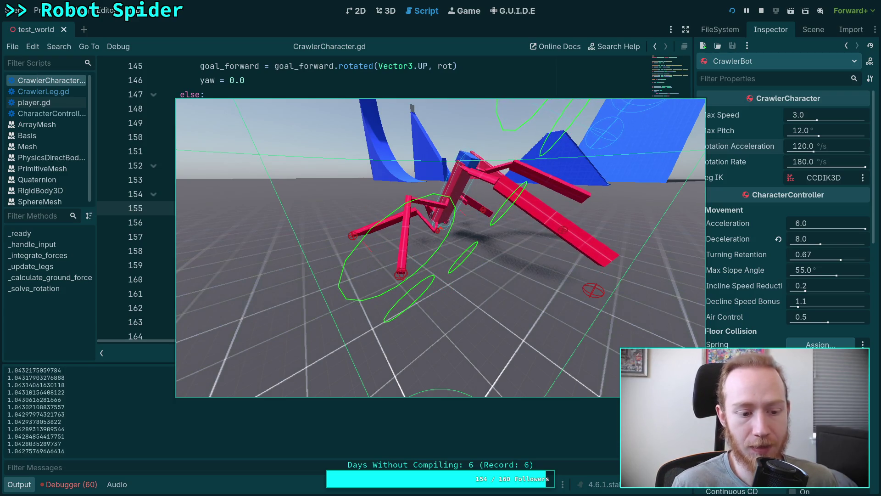
{"action": "left_click", "coordinate": [732, 11]}
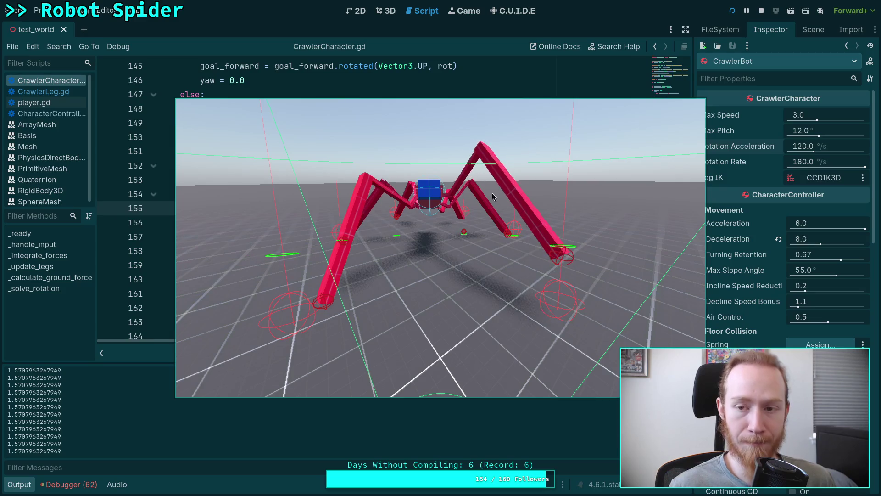
{"action": "left_click", "coordinate": [500, 208]}
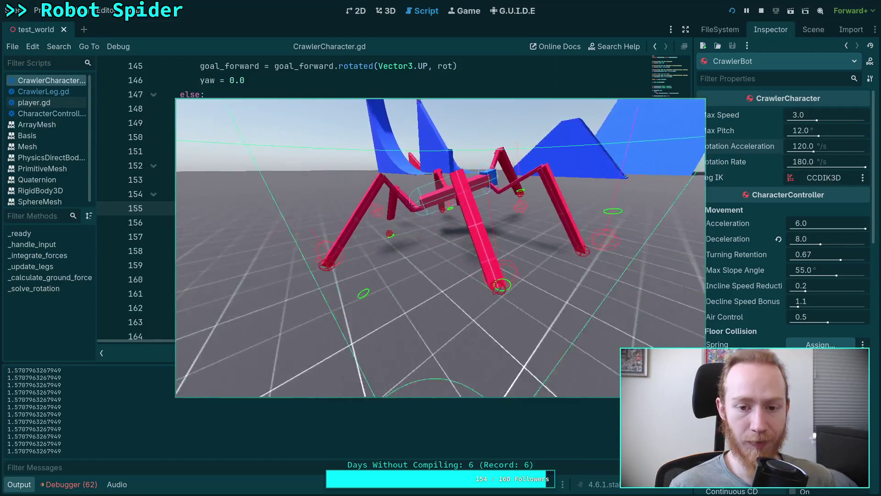
{"action": "key", "text": "w"}
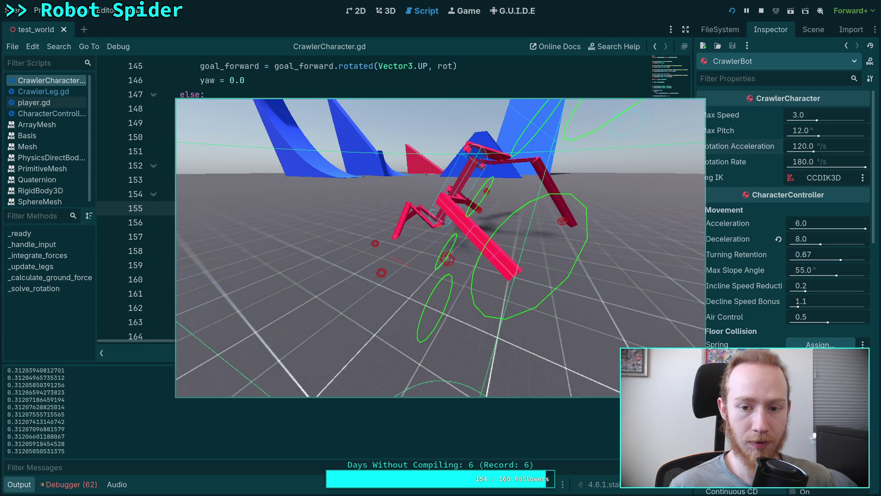
{"action": "left_click", "coordinate": [762, 13]}
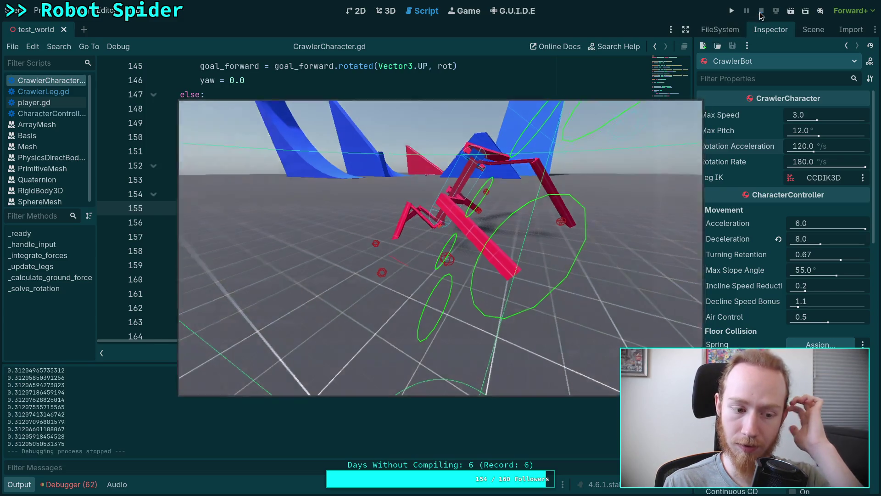
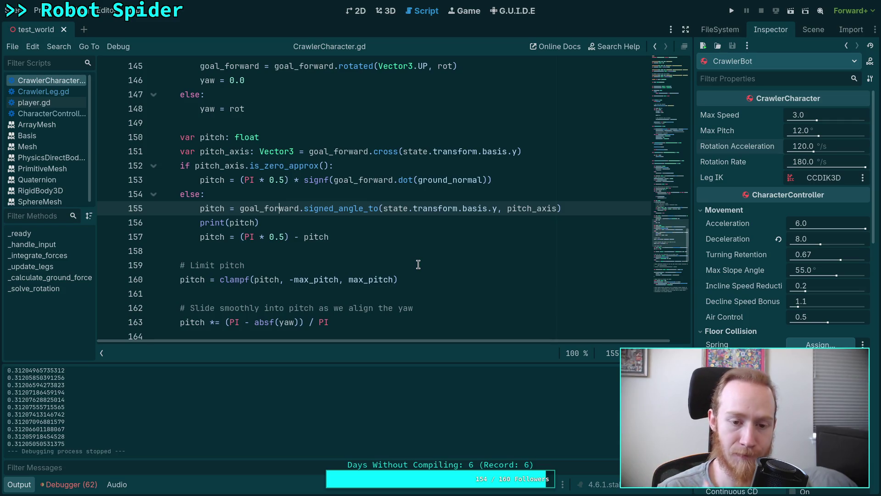
Highlight goal_forward's uses and insert a blank line after the pitch_axis declaration
{"action": "double_click", "coordinate": [255, 208]}
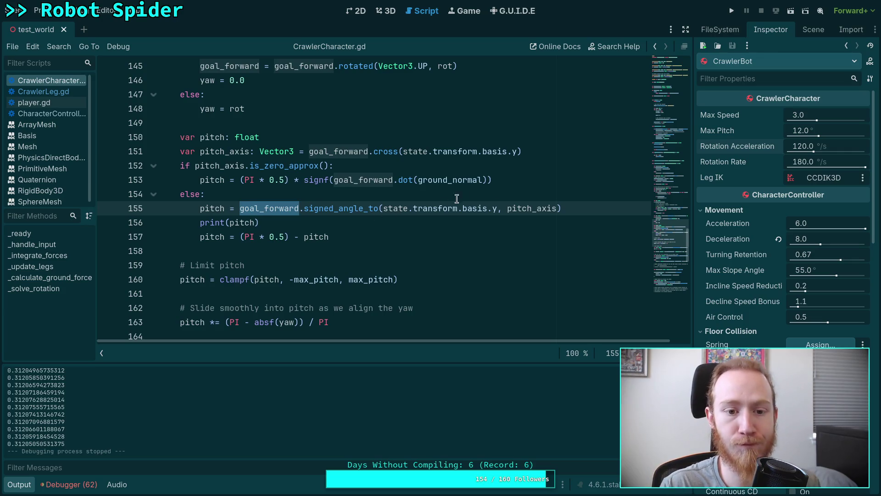
{"action": "left_click", "coordinate": [561, 153]}
{"action": "key", "text": "Return"}
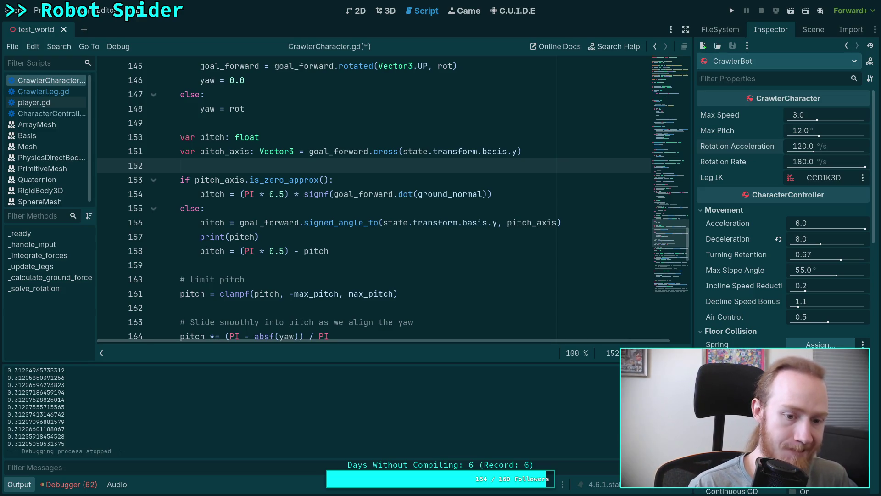
Collapse the Output panel to give the script editor more room
{"action": "scroll", "coordinate": [489, 152], "scroll_direction": "down", "scroll_amount": 1}
{"action": "scroll", "coordinate": [489, 152], "scroll_direction": "down", "scroll_amount": 4}
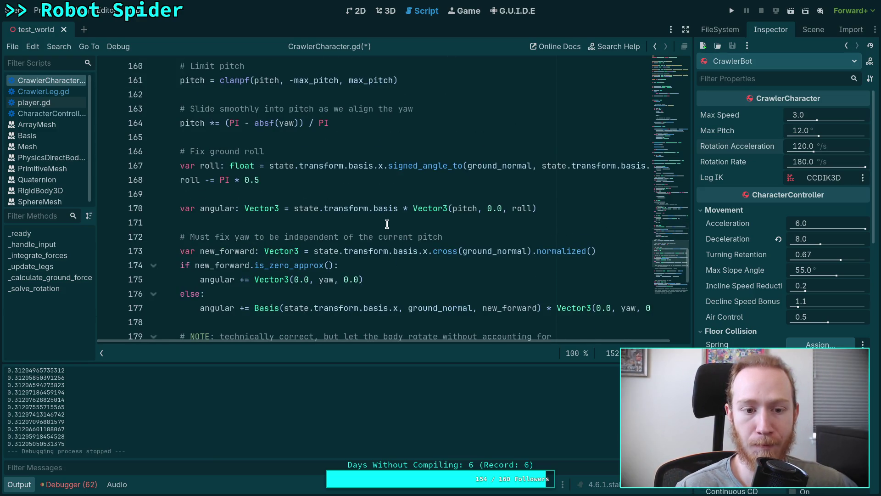
{"action": "scroll", "coordinate": [387, 224], "scroll_direction": "up", "scroll_amount": 3}
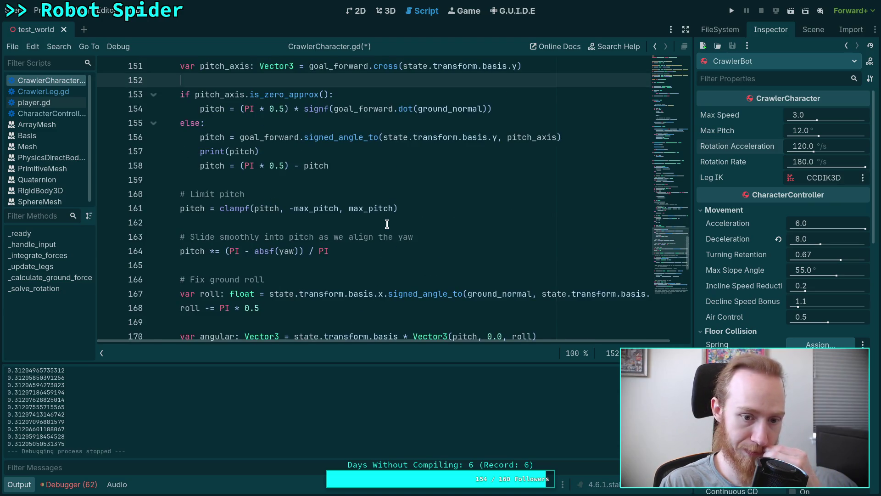
{"action": "scroll", "coordinate": [387, 223], "scroll_direction": "up", "scroll_amount": 6}
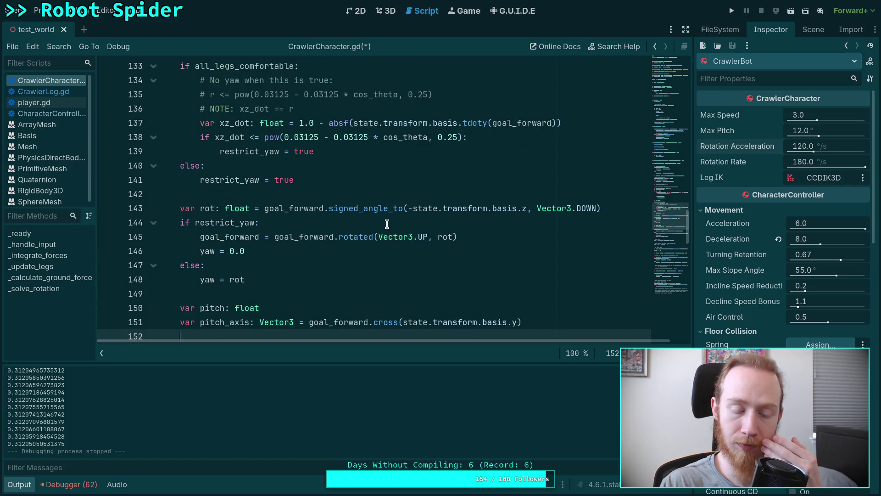
{"action": "left_click", "coordinate": [29, 485]}
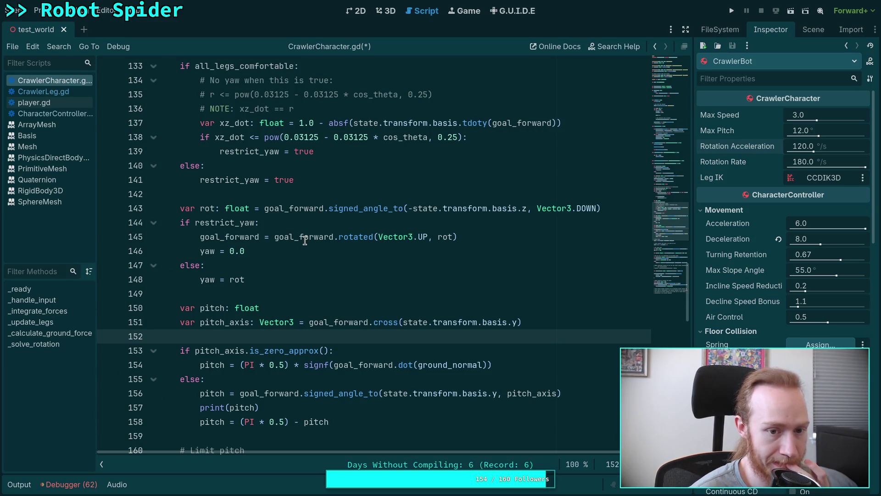
{"action": "scroll", "coordinate": [275, 232], "scroll_direction": "down", "scroll_amount": 1}
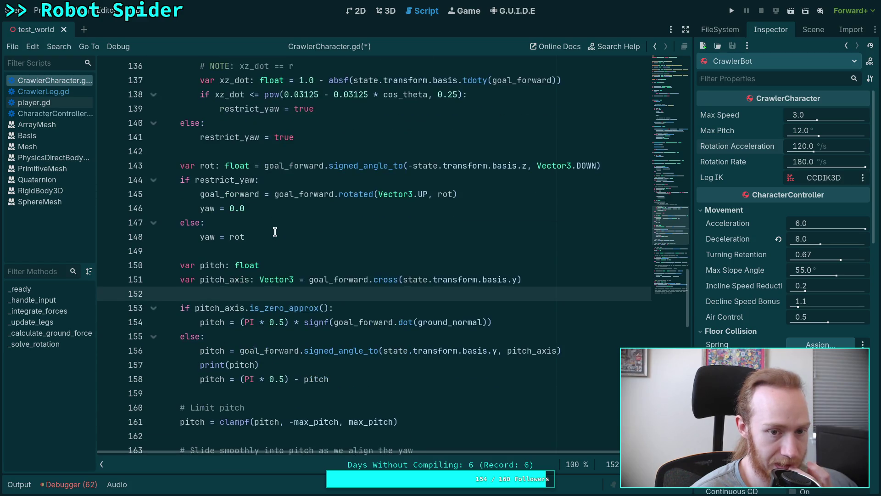
{"action": "double_click", "coordinate": [207, 166]}
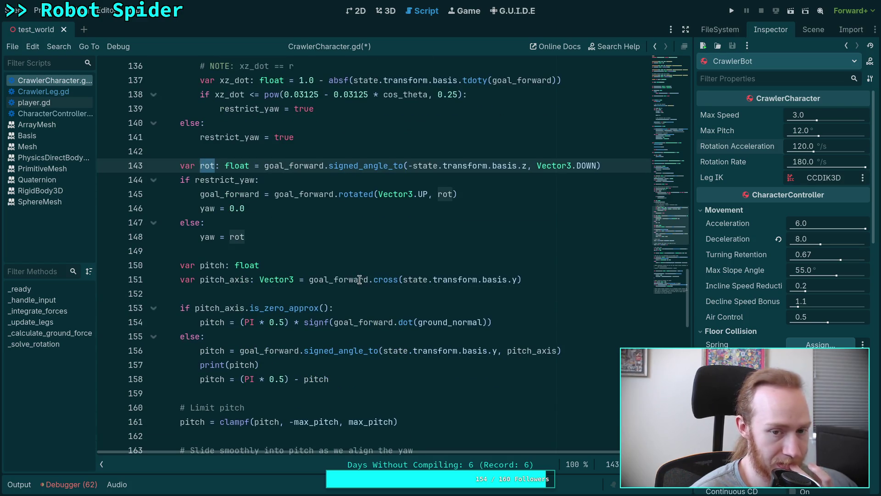
{"action": "mouse_move", "coordinate": [357, 276]}
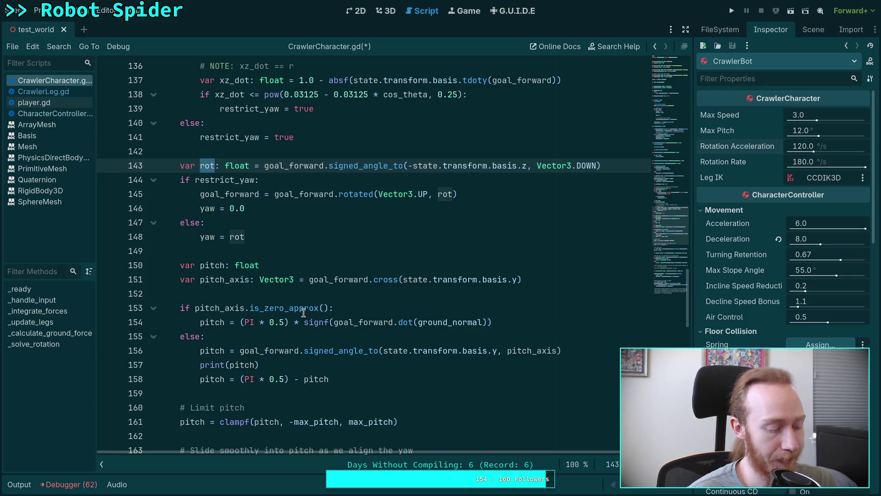
{"action": "scroll", "coordinate": [321, 330], "scroll_direction": "down", "scroll_amount": 1}
{"action": "scroll", "coordinate": [368, 355], "scroll_direction": "up", "scroll_amount": 1}
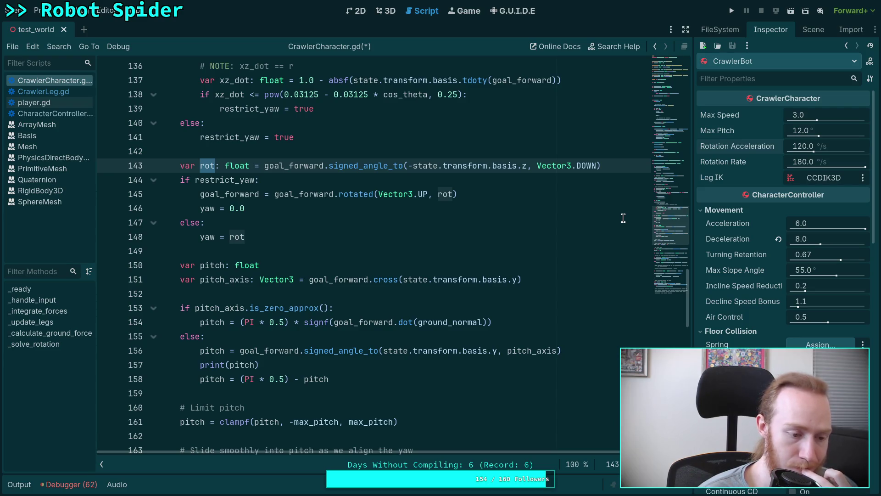
{"action": "scroll", "coordinate": [585, 202], "scroll_direction": "up", "scroll_amount": 5}
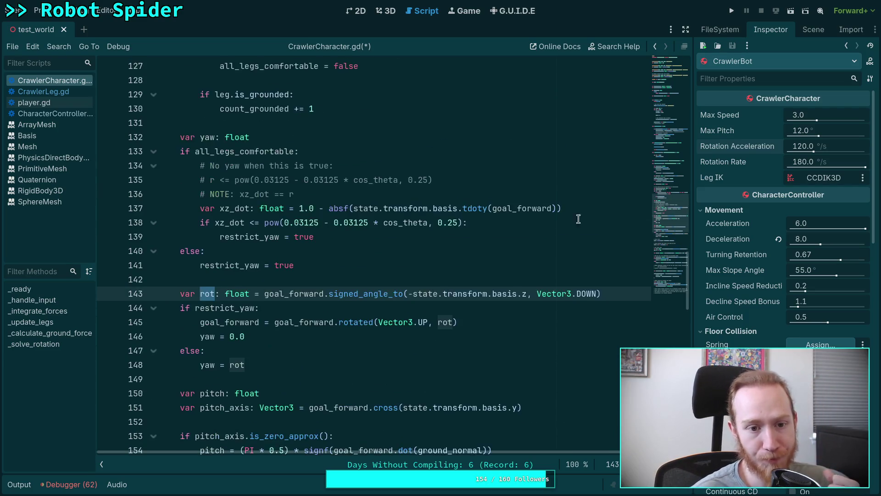
Write rot = goal_forward.signed_angle_to(-basis.z, Vector3.DOWN) and rotate goal_forward by rot when yaw is restricted
{"action": "scroll", "coordinate": [474, 311], "scroll_direction": "down", "scroll_amount": 2}
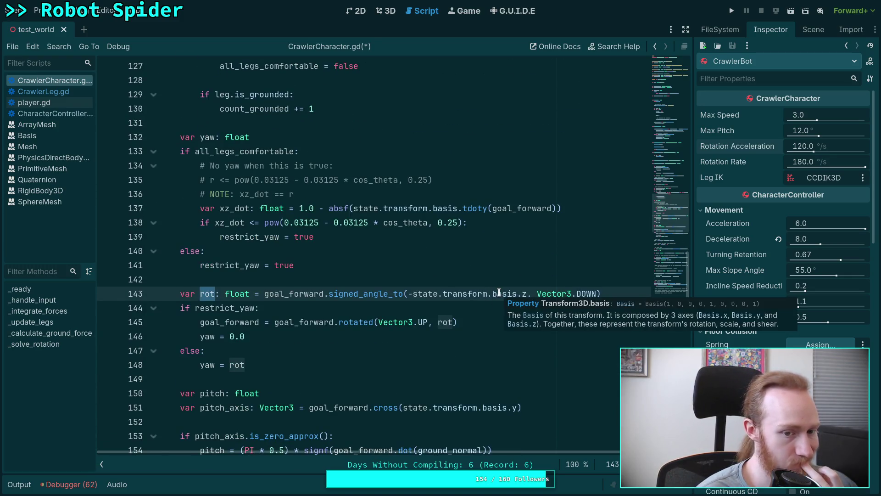
{"action": "left_click", "coordinate": [497, 269]}
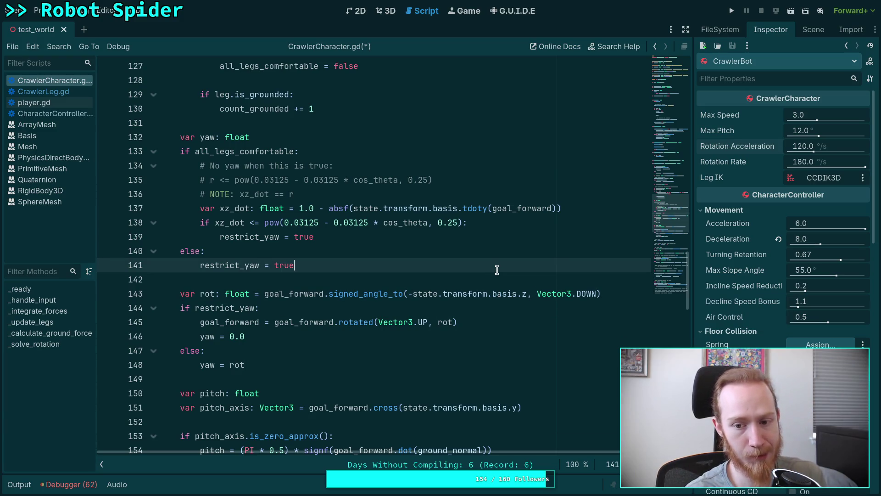
{"action": "left_click", "coordinate": [502, 280]}
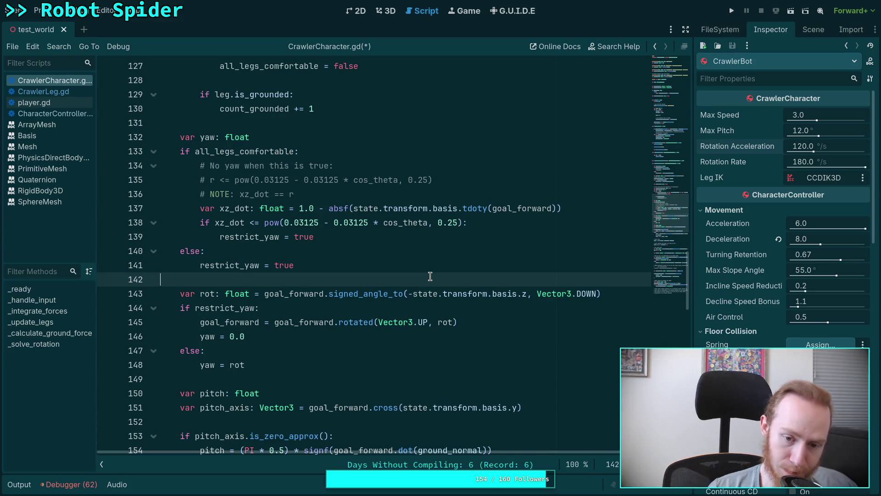
{"action": "mouse_move", "coordinate": [367, 294]}
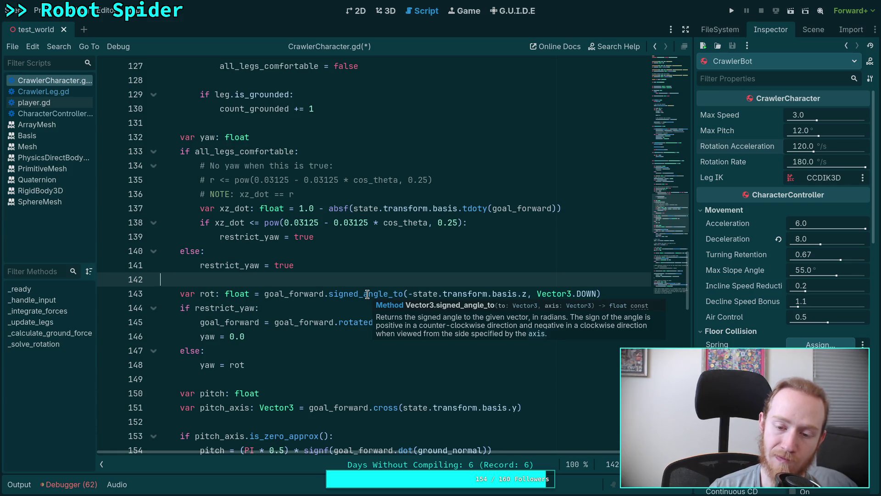
{"action": "left_click", "coordinate": [587, 297]}
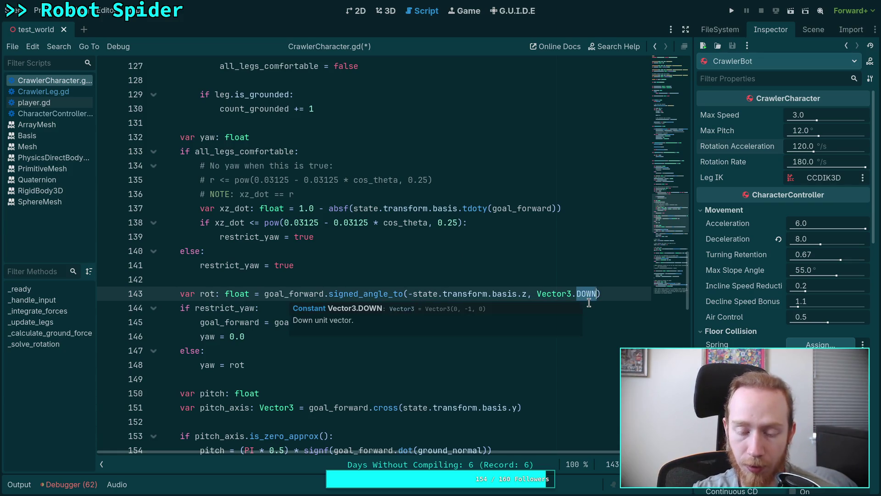
Replace Vector3.DOWN on line 143 with state.transform.basis.y and save the script
{"action": "left_click_drag", "start_coordinate": [532, 294], "coordinate": [595, 295]}
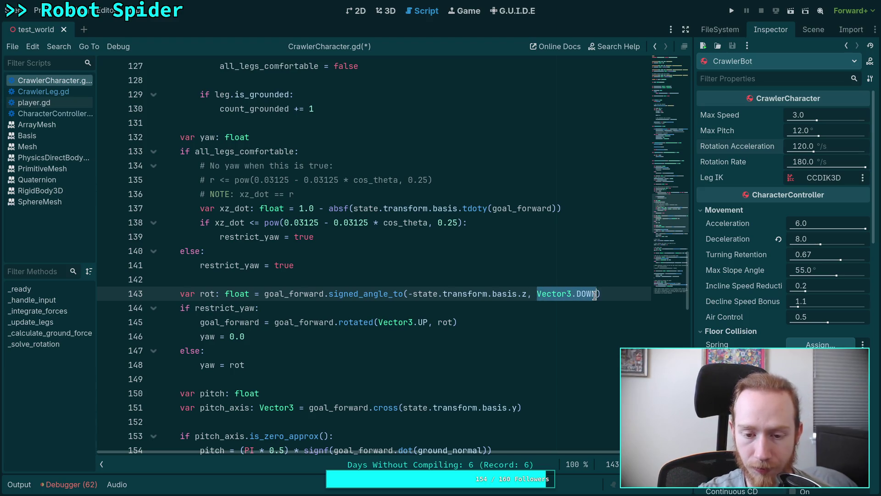
{"action": "mouse_move", "coordinate": [595, 296]}
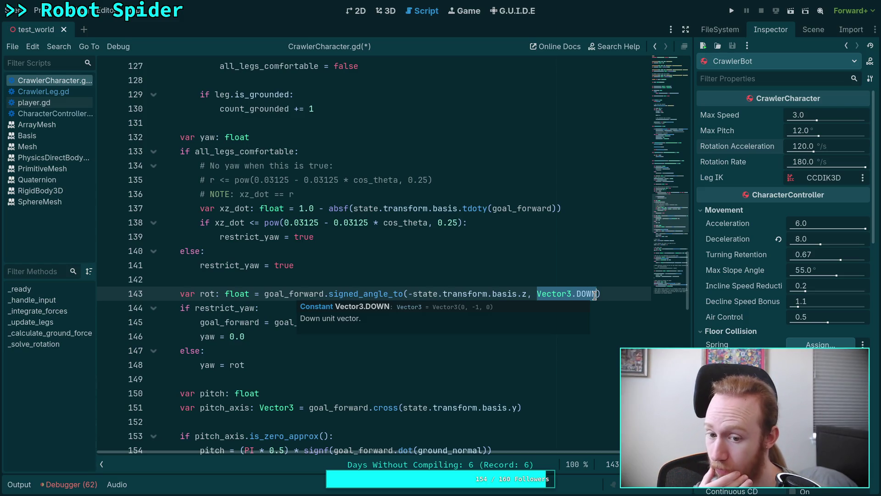
{"action": "type", "text": "state.ba"}
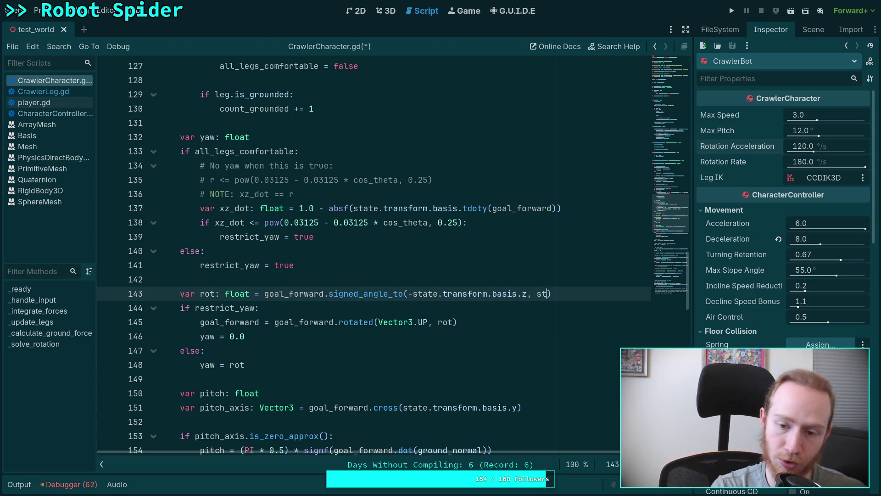
{"action": "key", "text": "BackSpace"}
{"action": "key", "text": "BackSpace"}
{"action": "type", "text": "tra"}
{"action": "key", "text": "Return"}
{"action": "type", "text": ".basis.y"}
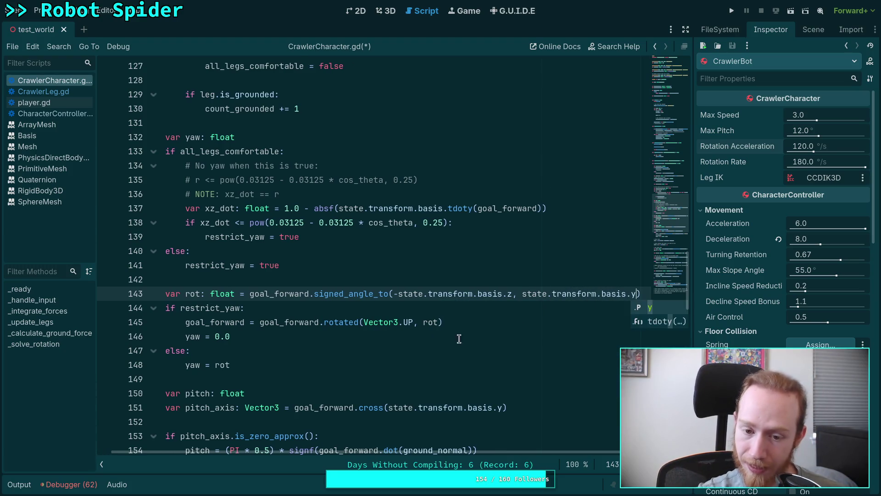
{"action": "left_click", "coordinate": [420, 339]}
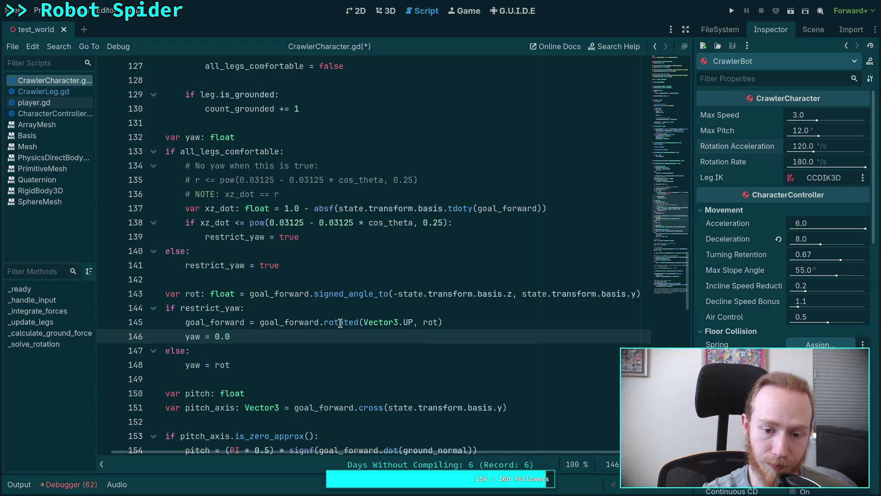
{"action": "mouse_move", "coordinate": [340, 323]}
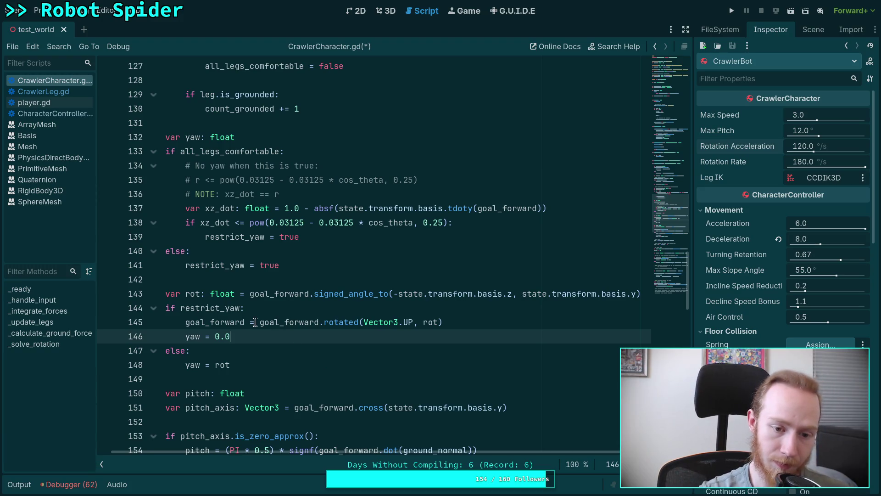
{"action": "key", "text": "ctrl+s"}
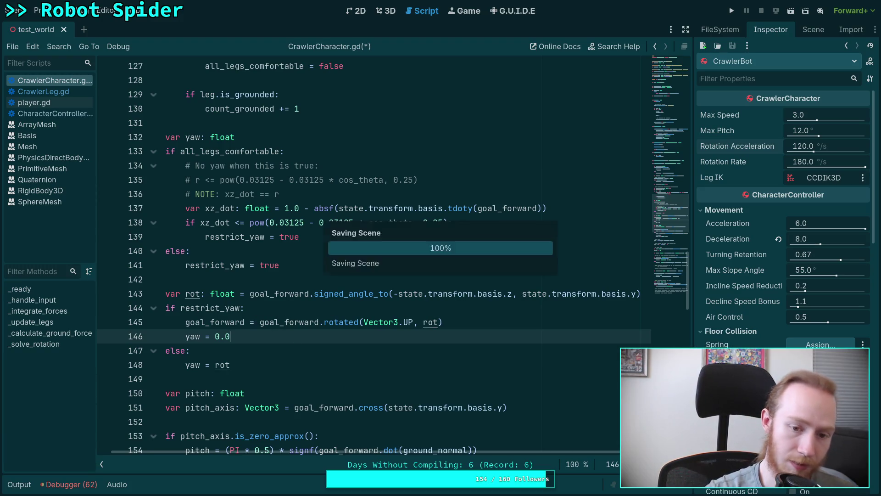
Start a new line 165, then run the spider game to view printed pitch values and stop it
{"action": "scroll", "coordinate": [267, 338], "scroll_direction": "down", "scroll_amount": 7}
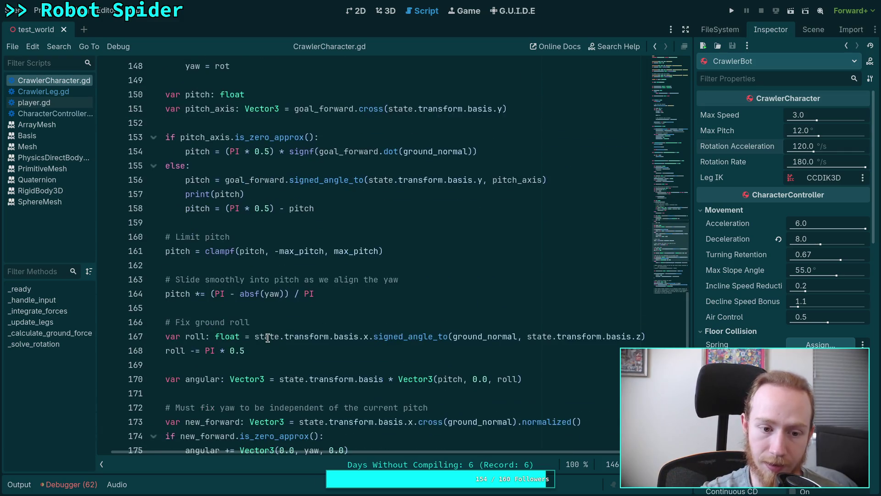
{"action": "left_click", "coordinate": [359, 293]}
{"action": "key", "text": "Return"}
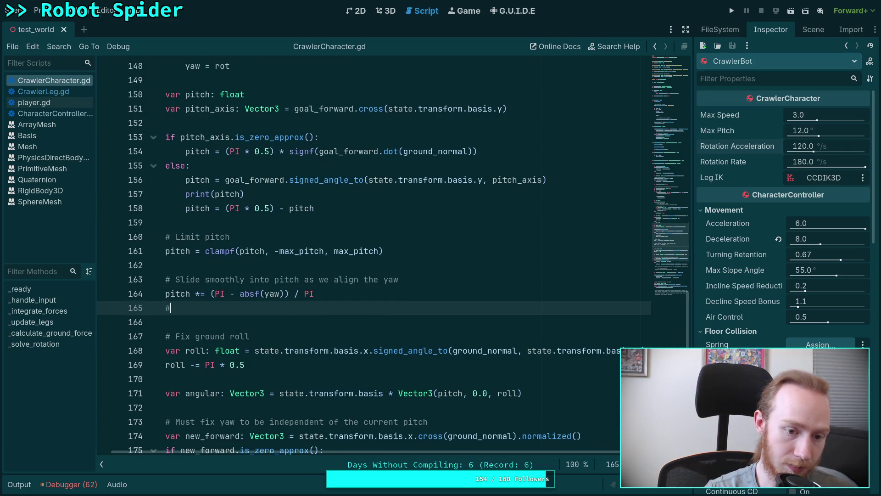
{"action": "type", "text": "itch = 0.0"}
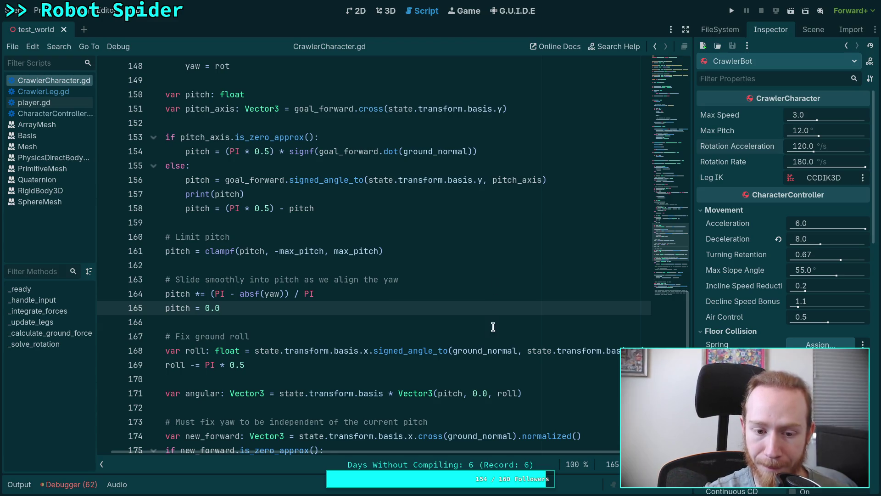
{"action": "left_click", "coordinate": [732, 10]}
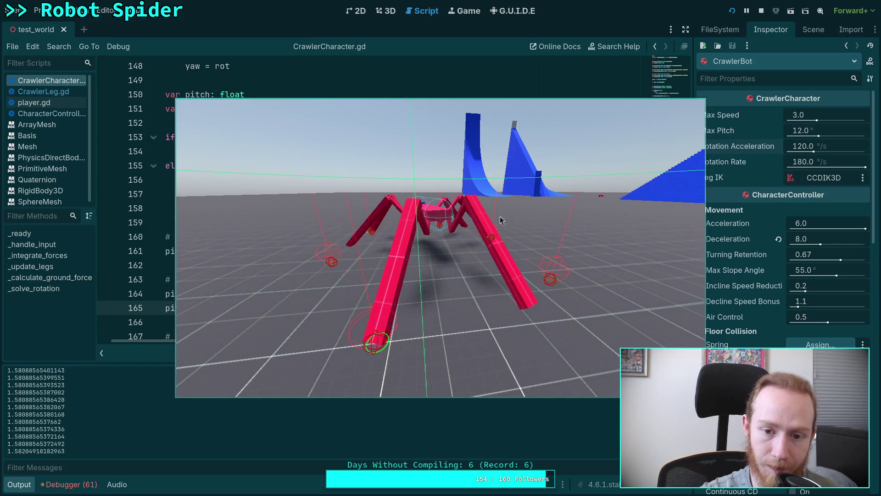
{"action": "left_click", "coordinate": [761, 10]}
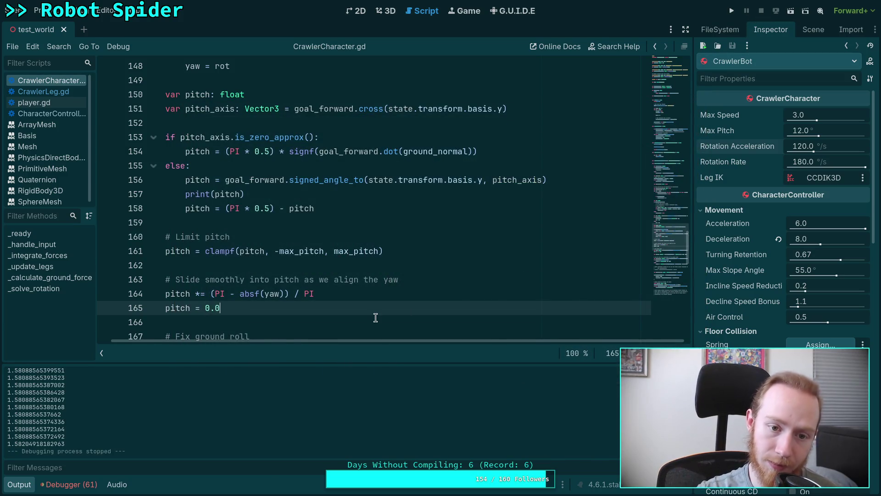
Add print(yaw) after yaw = rot, delete the print(pitch) line, and save
{"action": "scroll", "coordinate": [376, 314], "scroll_direction": "up", "scroll_amount": 5}
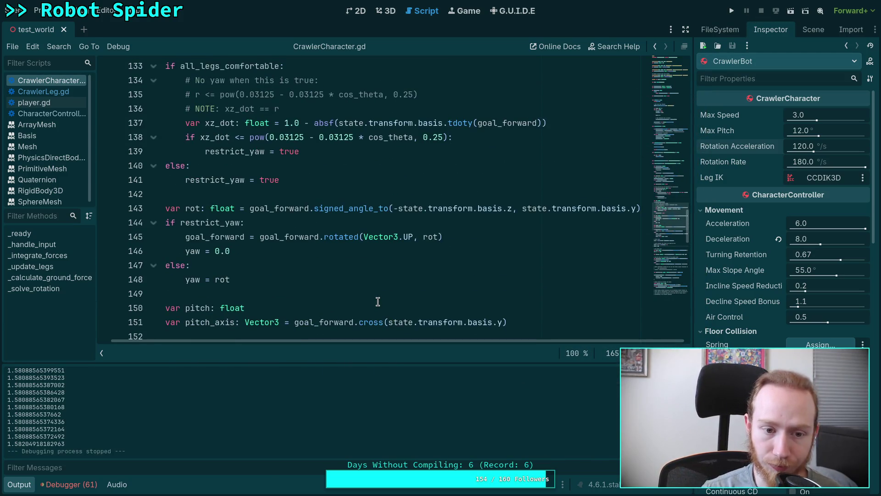
{"action": "scroll", "coordinate": [315, 302], "scroll_direction": "down", "scroll_amount": 1}
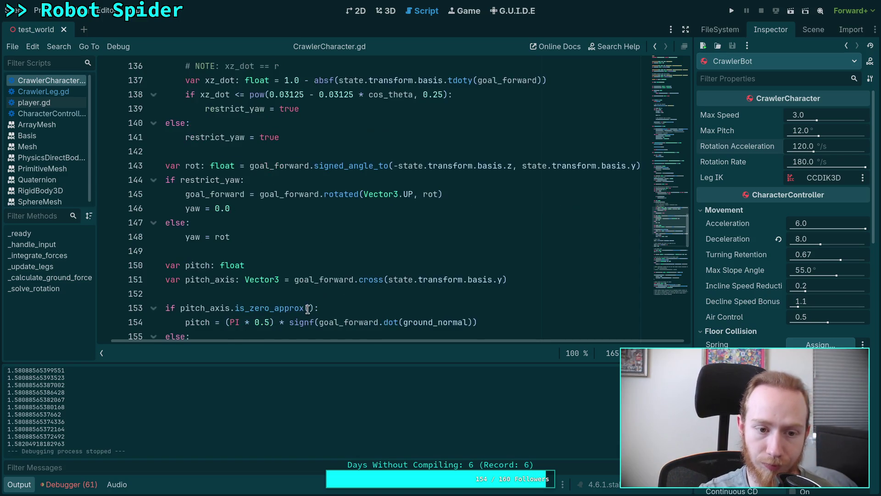
{"action": "scroll", "coordinate": [324, 340], "scroll_direction": "left", "scroll_amount": 1}
{"action": "left_click", "coordinate": [287, 237]}
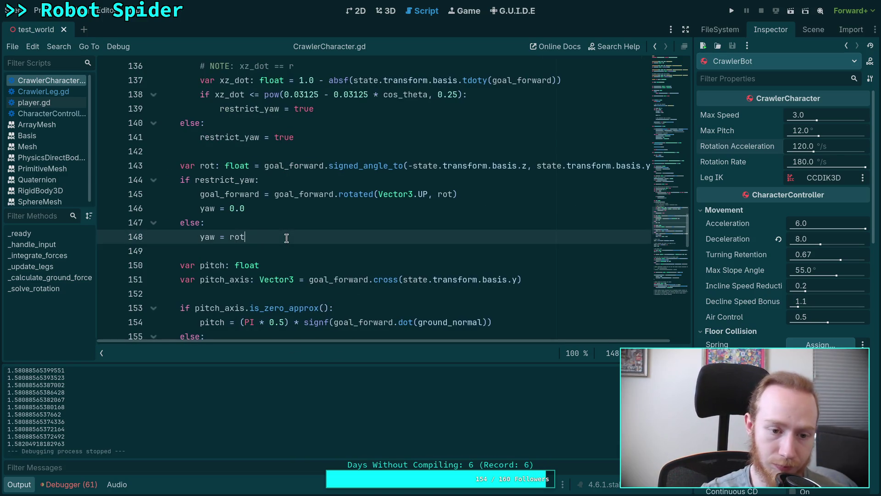
{"action": "key", "text": "Return"}
{"action": "key", "text": "BackSpace"}
{"action": "type", "text": "print(ya"}
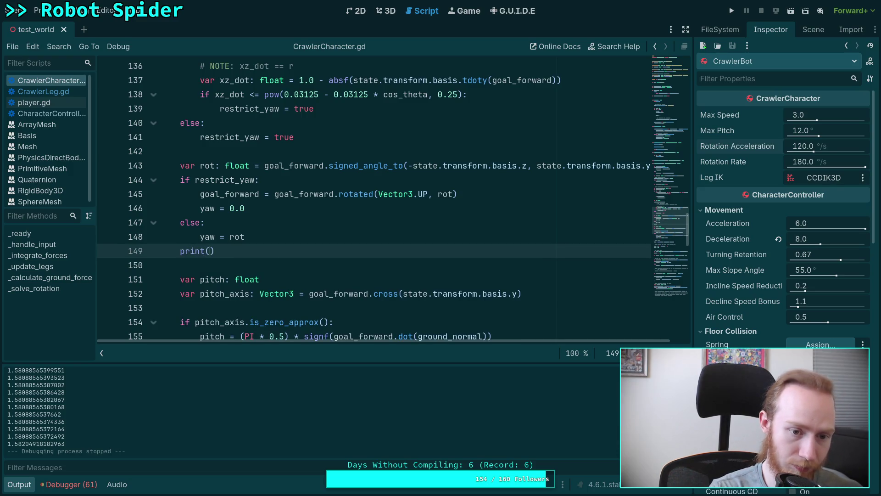
{"action": "type", "text": "w"}
{"action": "scroll", "coordinate": [196, 170], "scroll_direction": "down", "scroll_amount": 5}
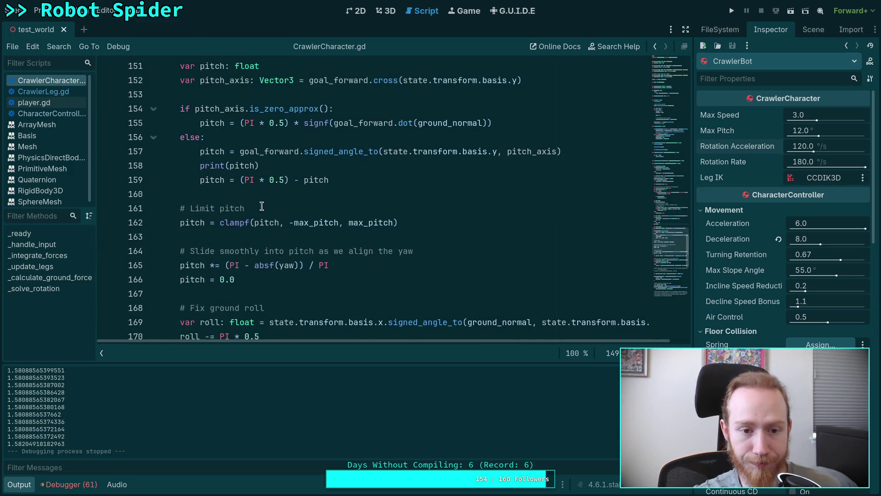
{"action": "left_click_drag", "start_coordinate": [200, 165], "coordinate": [296, 166]}
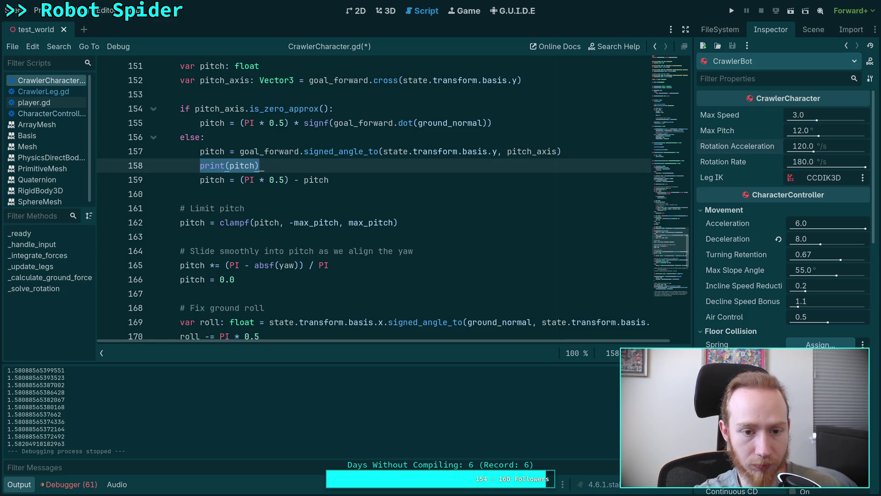
{"action": "key", "text": "BackSpace"}
{"action": "key", "text": "BackSpace"}
{"action": "key", "text": "BackSpace"}
{"action": "key", "text": "ctrl+s"}
Run the spider game to check printed yaw values, stop it, and hide the script list
{"action": "scroll", "coordinate": [382, 194], "scroll_direction": "up", "scroll_amount": 2}
{"action": "scroll", "coordinate": [551, 161], "scroll_direction": "up", "scroll_amount": 2}
{"action": "key", "text": "F5"}
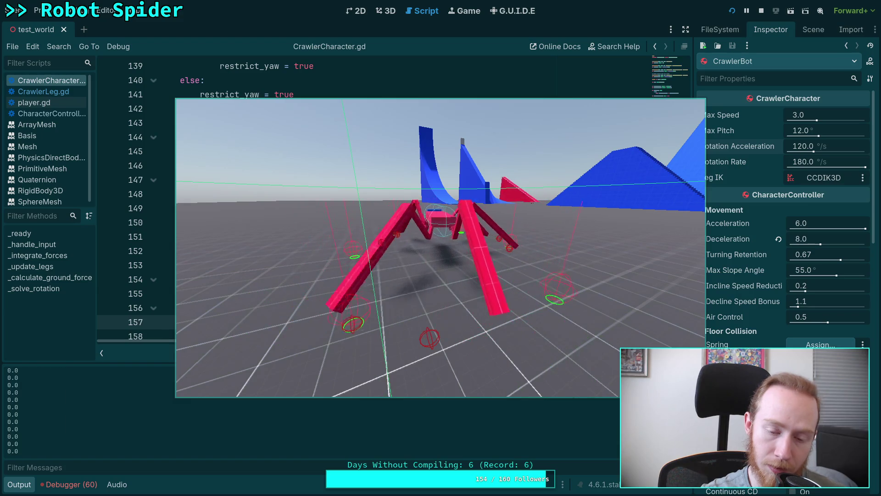
{"action": "left_click", "coordinate": [762, 11]}
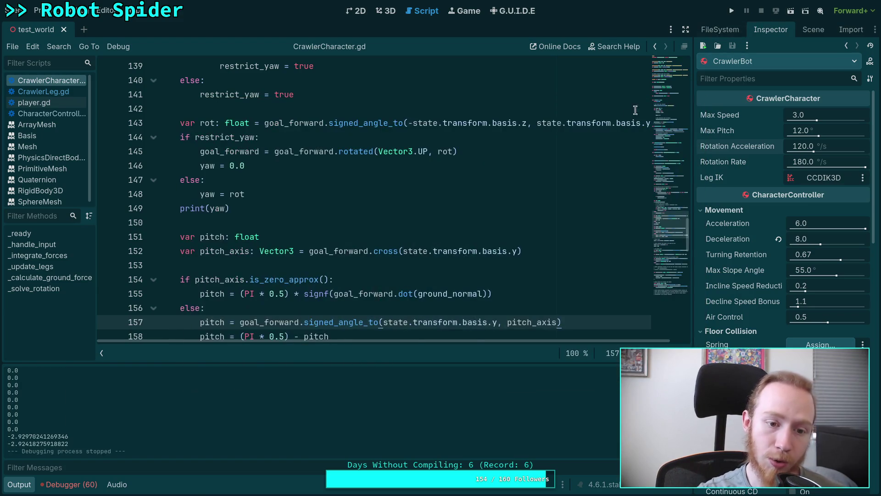
{"action": "scroll", "coordinate": [357, 231], "scroll_direction": "up", "scroll_amount": 2}
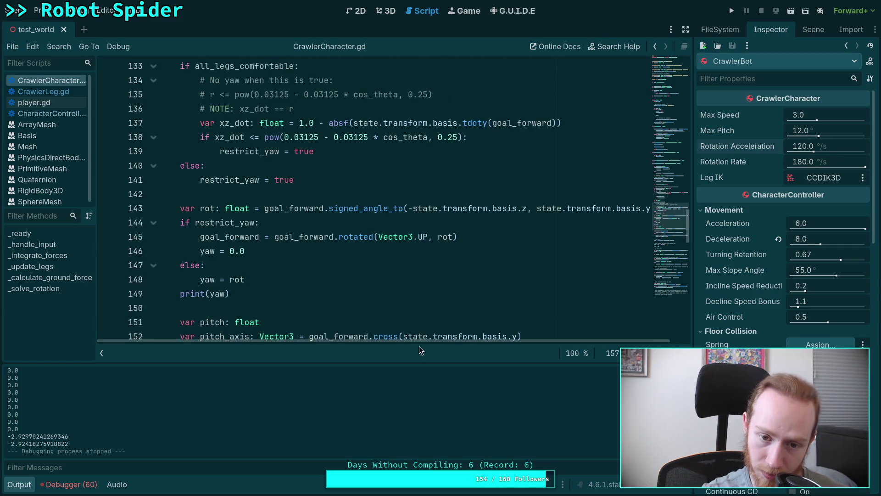
{"action": "left_click", "coordinate": [101, 352]}
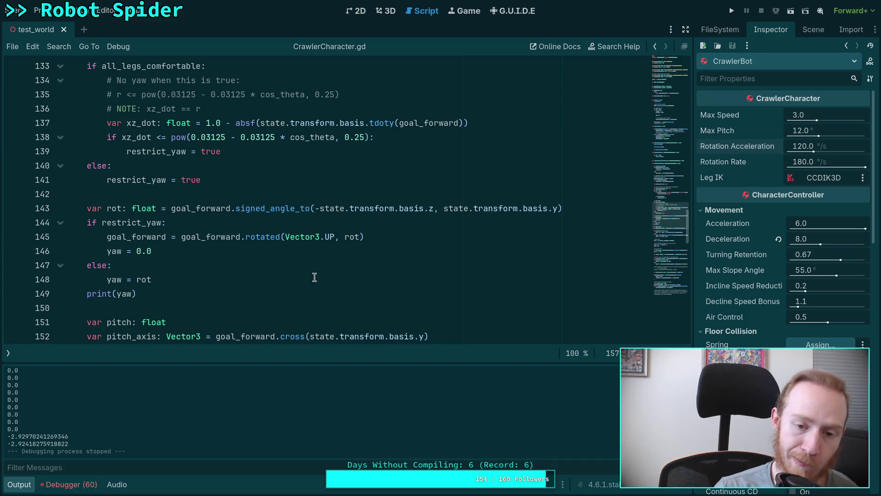
Remove the minus before state.transform.basis.z on line 143 and test-run the spider game
{"action": "left_click", "coordinate": [320, 209]}
{"action": "key", "text": "BackSpace"}
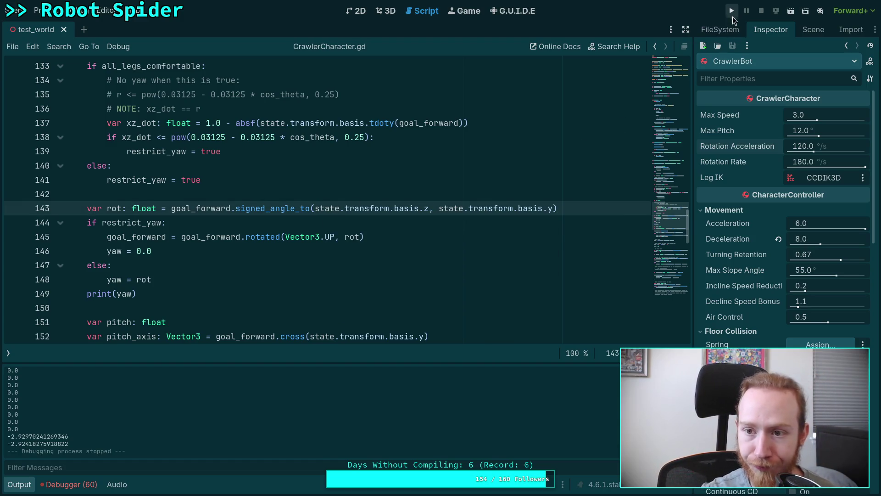
{"action": "left_click", "coordinate": [732, 12]}
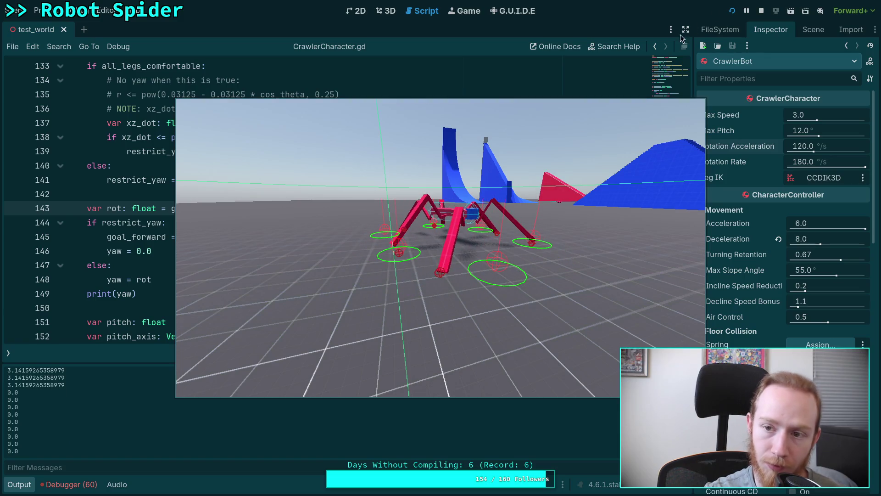
{"action": "left_click", "coordinate": [761, 10]}
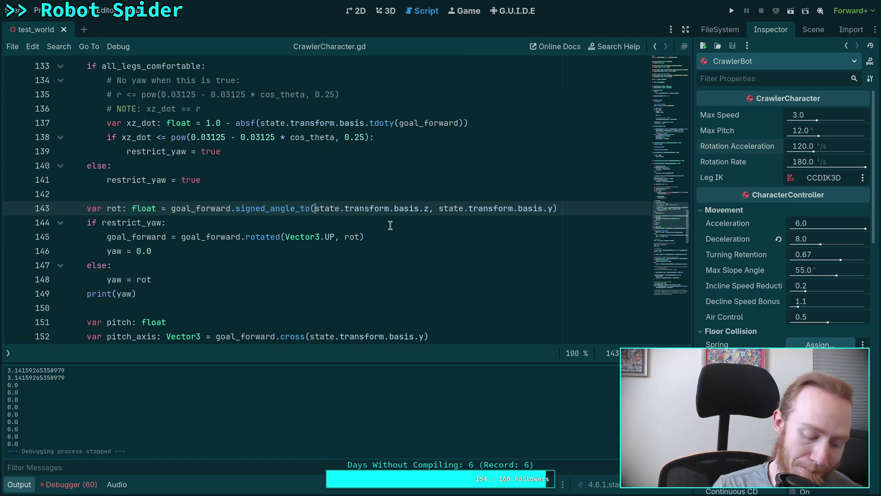
{"action": "type", "text": "-"}
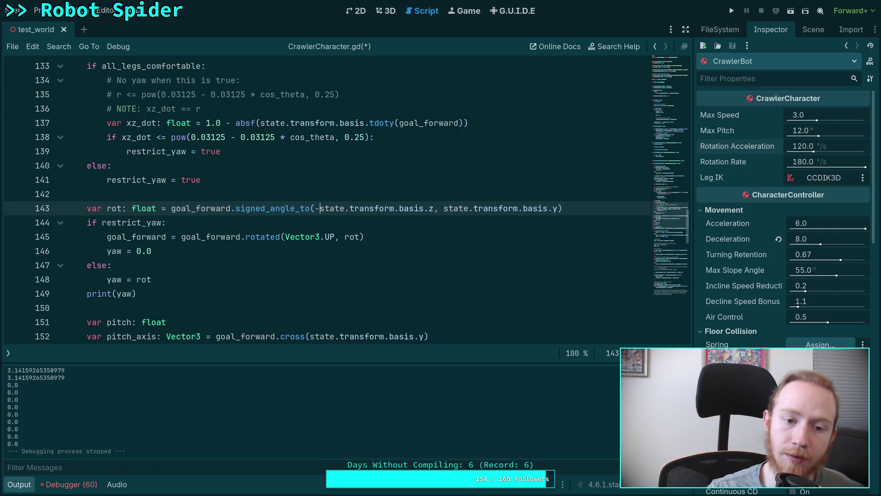
Switch to the 3D viewport showing the test_world scene and spider rig
{"action": "mouse_move", "coordinate": [294, 206]}
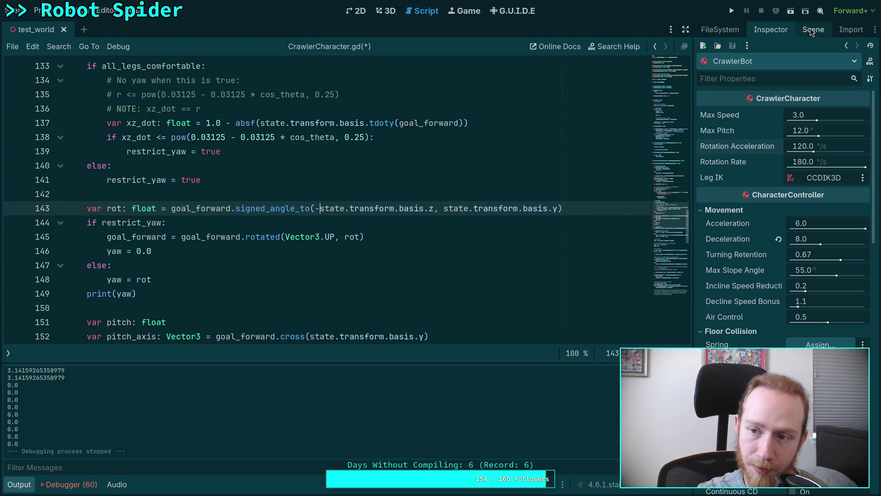
{"action": "left_click", "coordinate": [388, 11]}
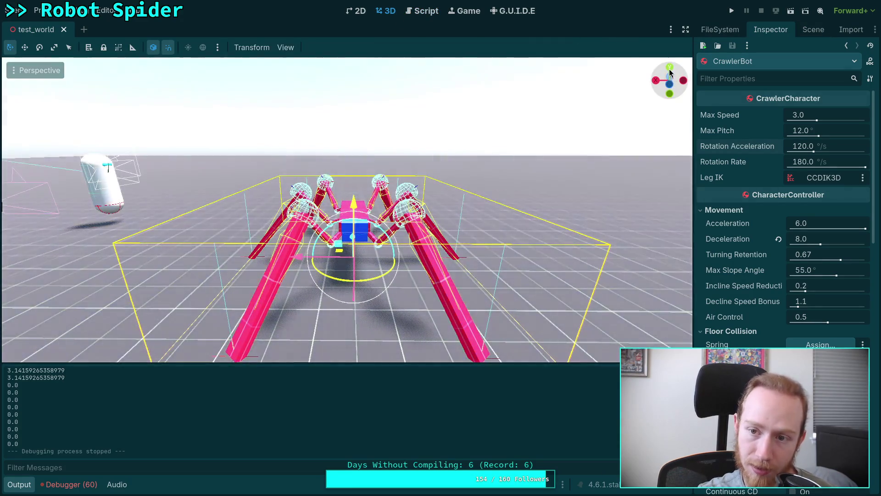
Switch to top view (numpad 7), rotate the spider with R, and go back to CrawlerCharacter.gd
{"action": "key", "text": "KP_7"}
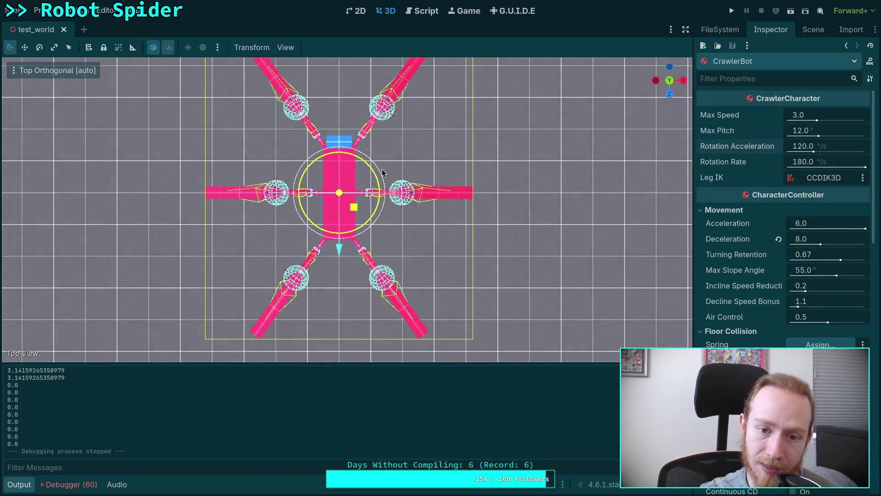
{"action": "key", "text": "r"}
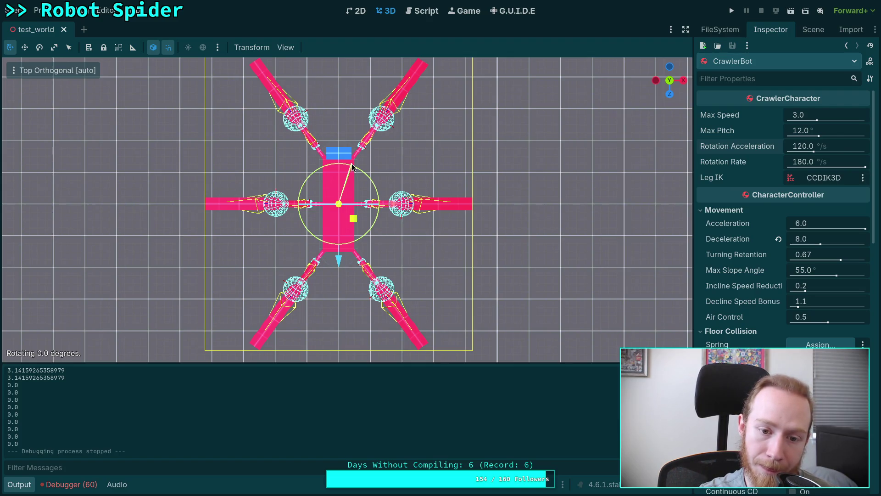
{"action": "left_click", "coordinate": [352, 167]}
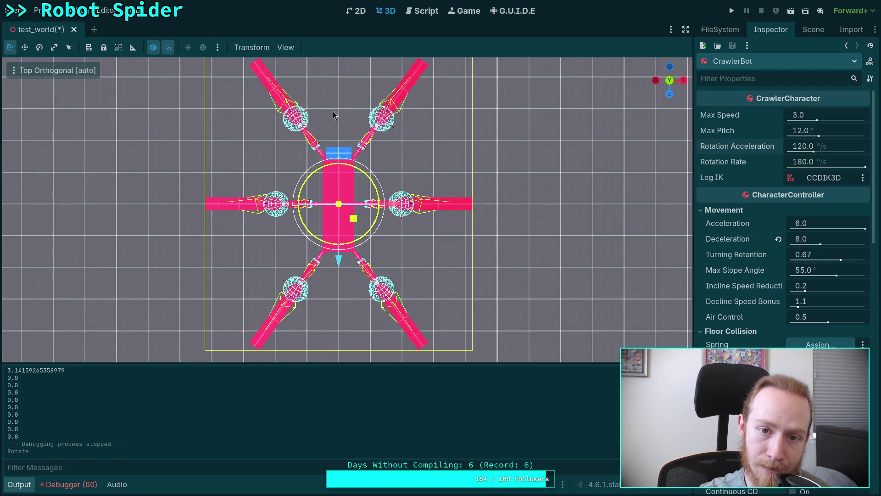
{"action": "left_click", "coordinate": [409, 13]}
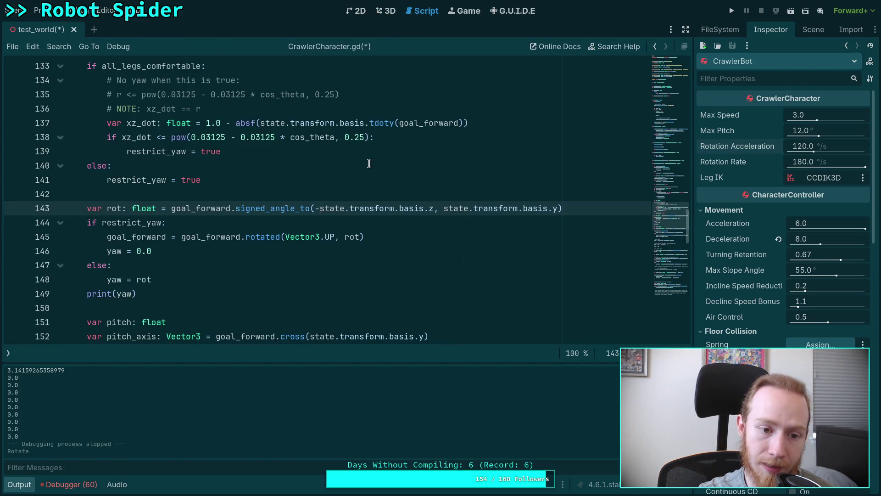
Save the rot line using -state.transform.basis.y, then run the spider game to watch yaw near ±0.0117
{"action": "left_click", "coordinate": [132, 279]}
{"action": "left_click", "coordinate": [174, 208]}
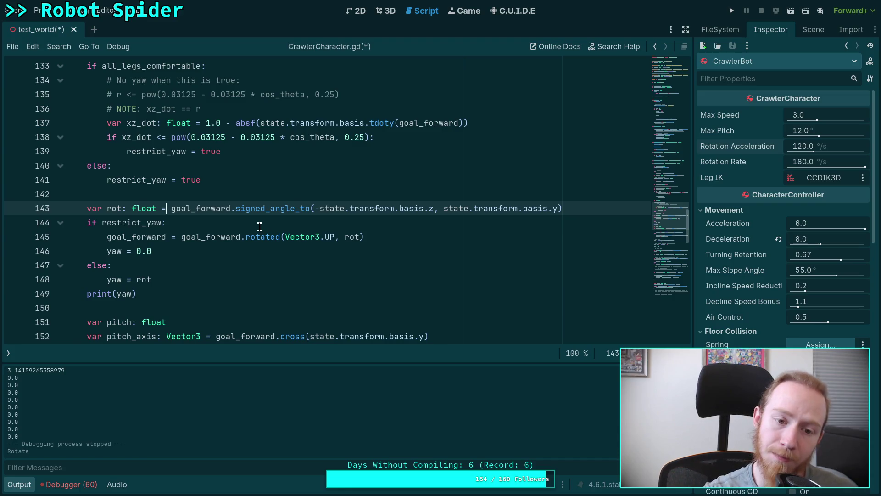
{"action": "key", "text": "ctrl+n"}
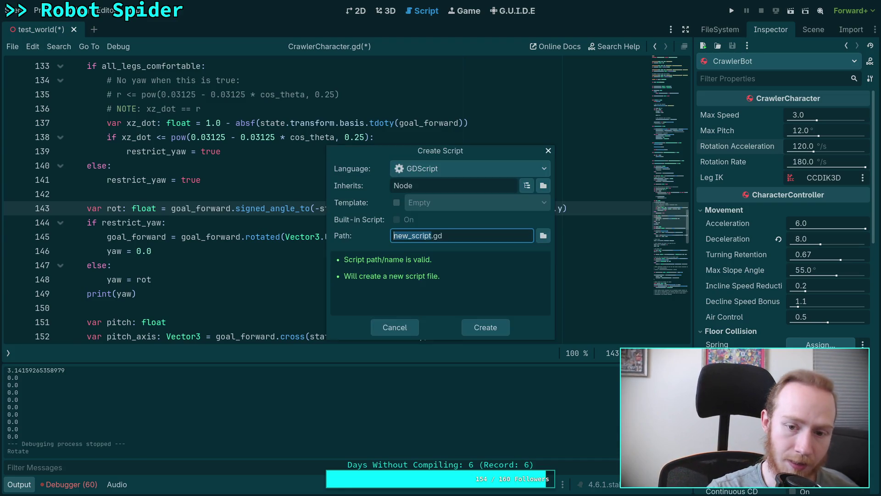
{"action": "key", "text": "Escape"}
{"action": "key", "text": "ctrl+s"}
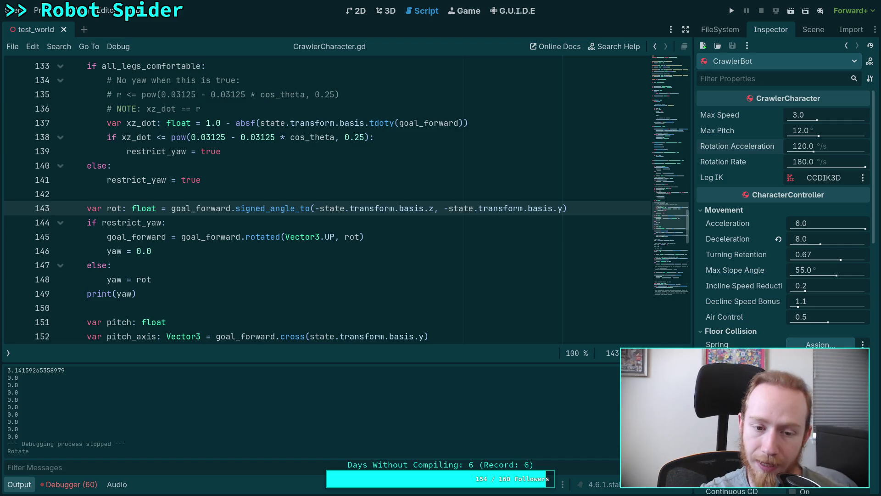
{"action": "key", "text": "F5"}
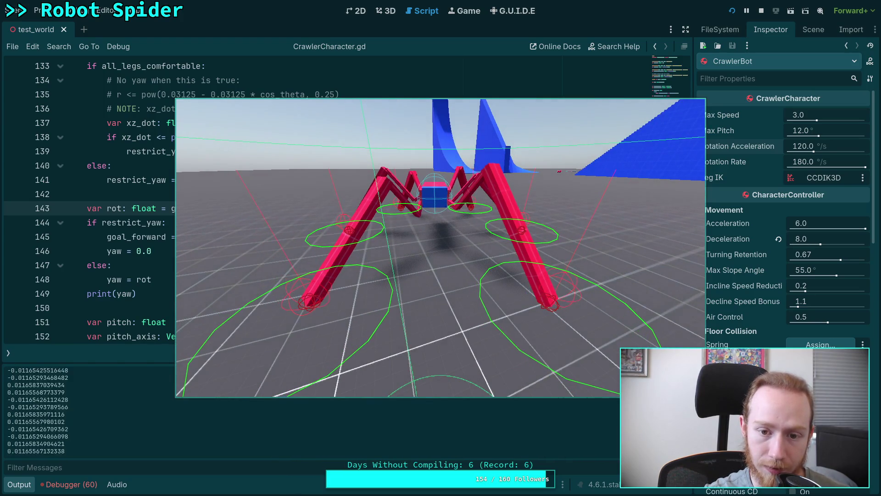
{"action": "left_click", "coordinate": [761, 11]}
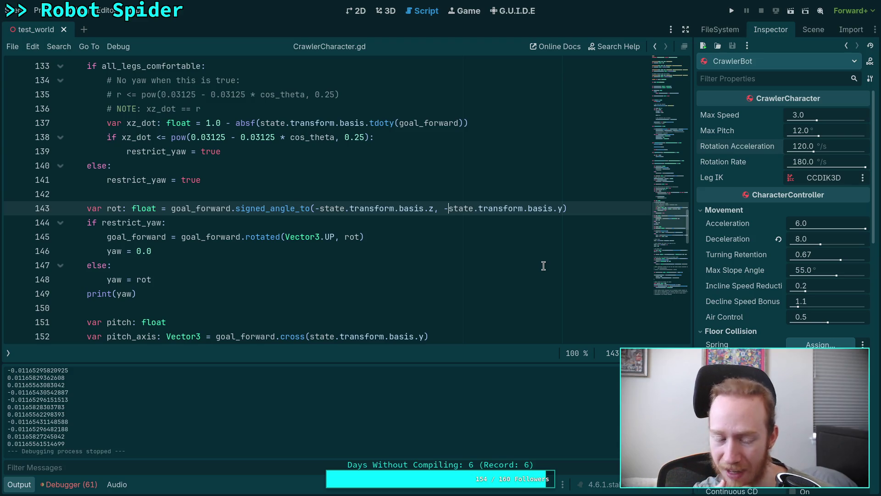
Change the line 187 angular multiplier to 1.0, save, and test-run the spider game
{"action": "scroll", "coordinate": [543, 265], "scroll_direction": "down", "scroll_amount": 7}
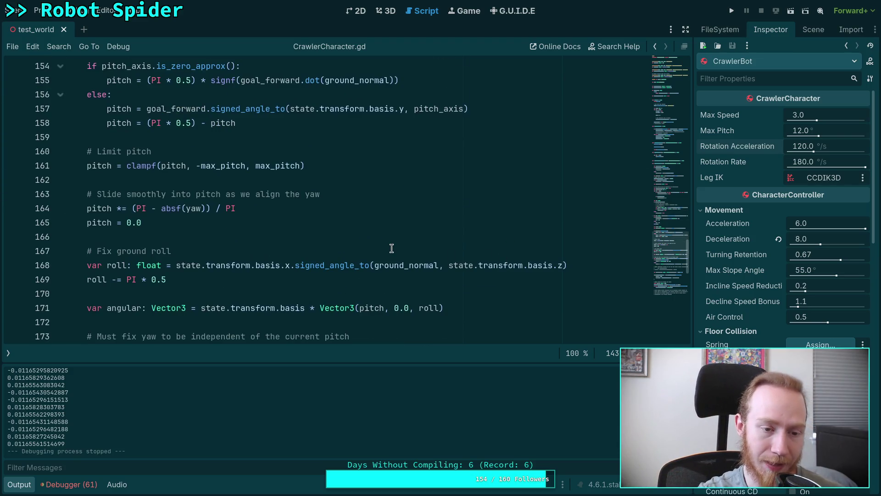
{"action": "scroll", "coordinate": [391, 248], "scroll_direction": "down", "scroll_amount": 10}
{"action": "scroll", "coordinate": [293, 246], "scroll_direction": "up", "scroll_amount": 2}
{"action": "left_click_drag", "start_coordinate": [157, 194], "coordinate": [172, 192]}
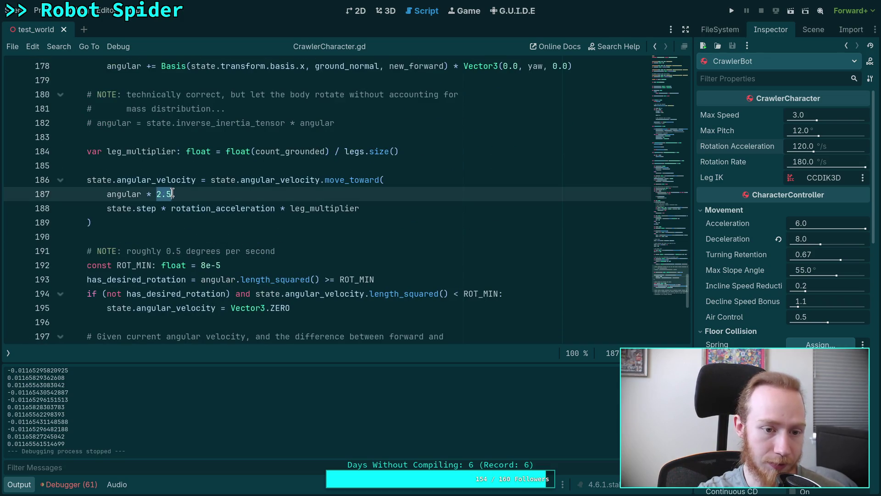
{"action": "type", "text": "1.0"}
{"action": "key", "text": "ctrl+s"}
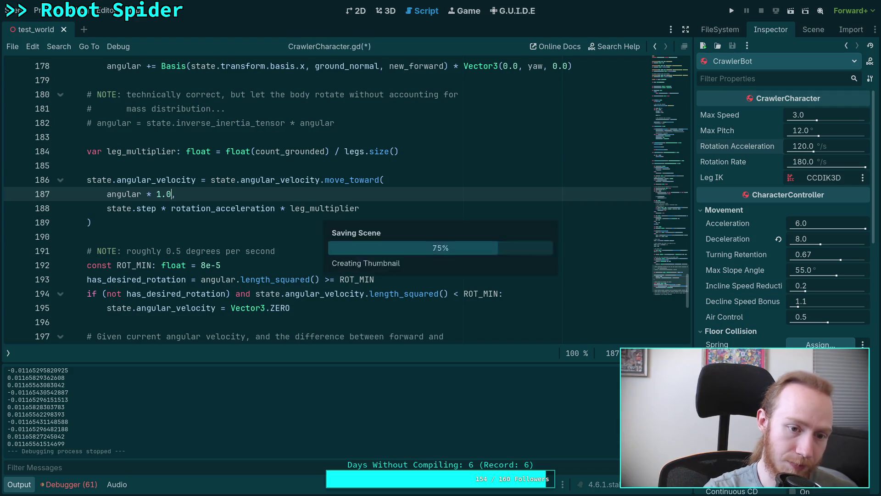
{"action": "left_click", "coordinate": [729, 11]}
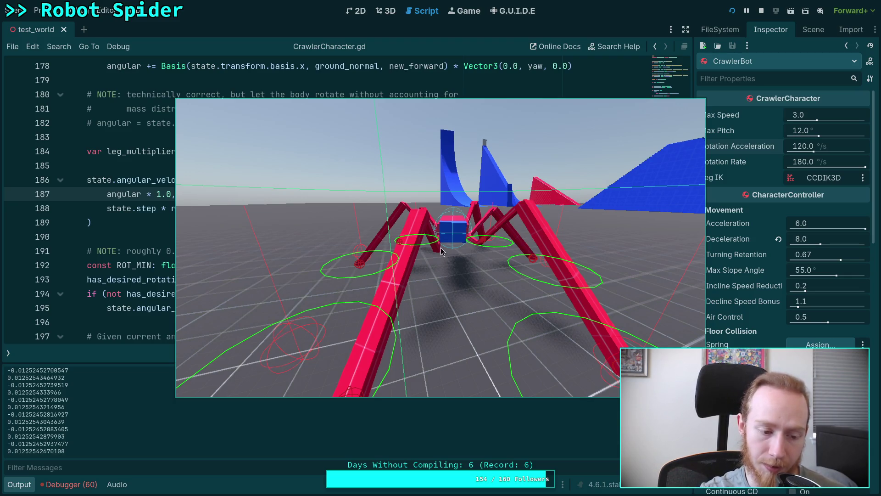
{"action": "key", "text": "F8"}
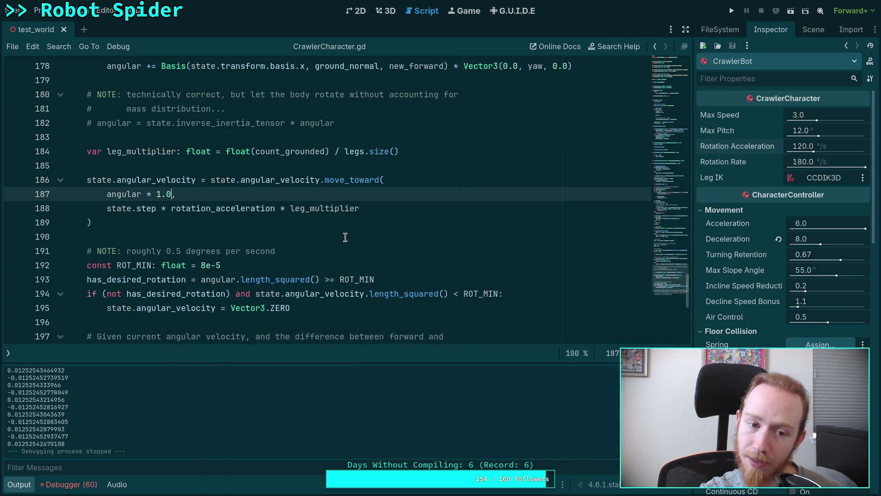
Restore the angular multiplier on line 187 to 2.5
{"action": "key", "text": "BackSpace"}
{"action": "key", "text": "BackSpace"}
{"action": "key", "text": "BackSpace"}
{"action": "type", "text": "2."}
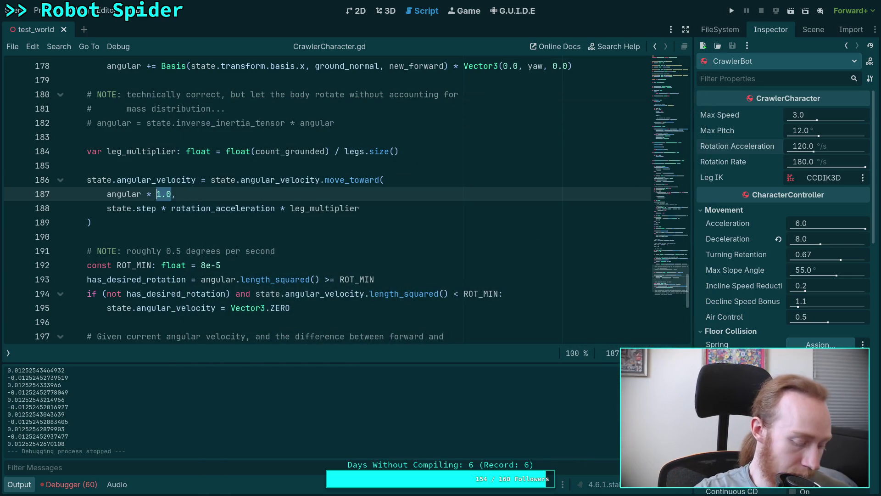
{"action": "type", "text": "5"}
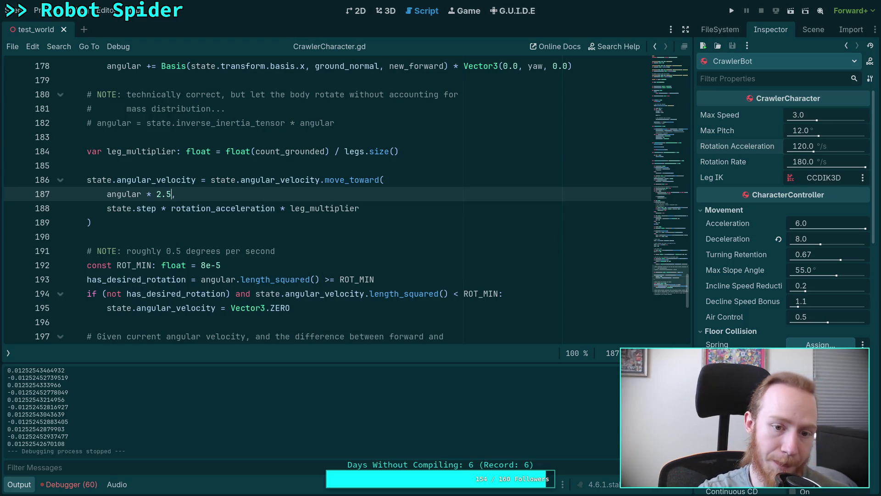
{"action": "scroll", "coordinate": [353, 239], "scroll_direction": "up", "scroll_amount": 10}
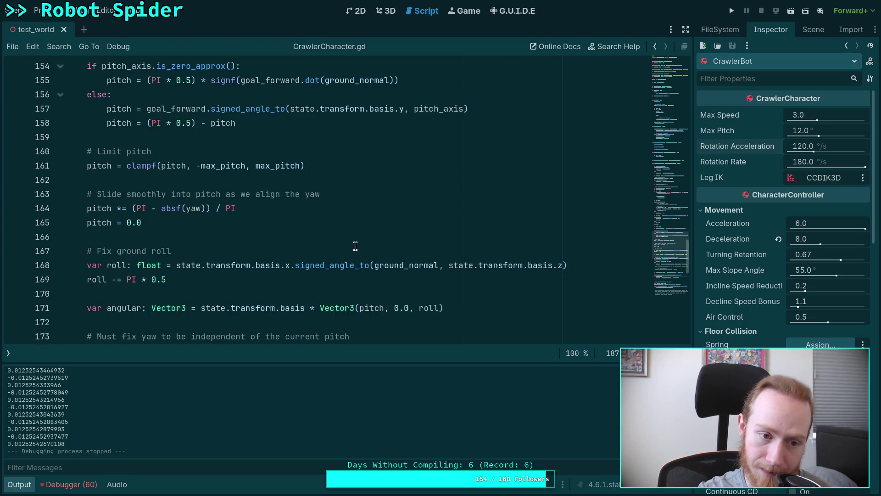
{"action": "scroll", "coordinate": [353, 242], "scroll_direction": "up", "scroll_amount": 3}
{"action": "scroll", "coordinate": [360, 240], "scroll_direction": "up", "scroll_amount": 1}
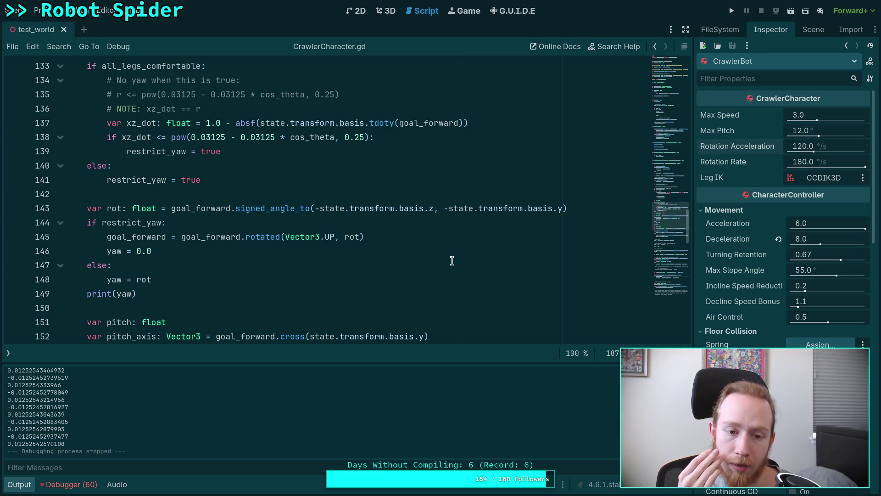
Rewrite line 143 as (-state.transform.basis.z).signed_angle_to(goal_forward, state.transform.basis.y)
{"action": "left_click_drag", "start_coordinate": [314, 208], "coordinate": [434, 210]}
{"action": "key", "text": "ctrl+c"}
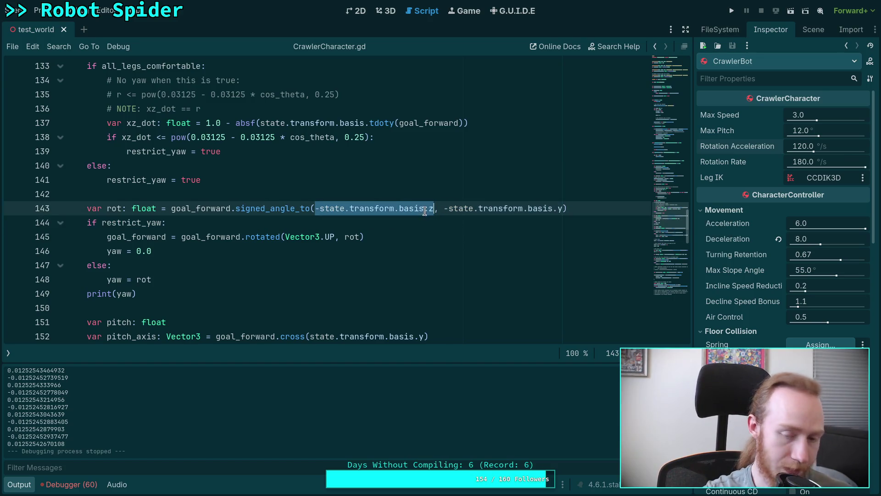
{"action": "key", "text": "BackSpace"}
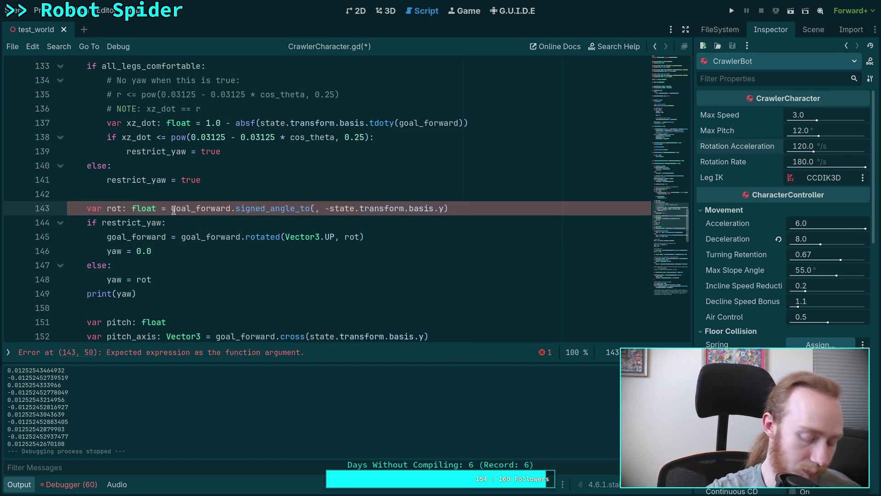
{"action": "left_click", "coordinate": [174, 211]}
{"action": "type", "text": "()"}
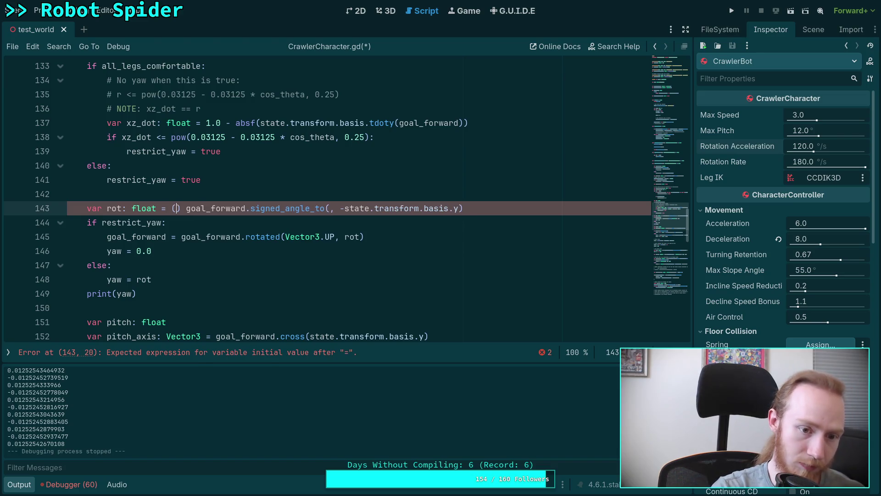
{"action": "key", "text": "ctrl+v"}
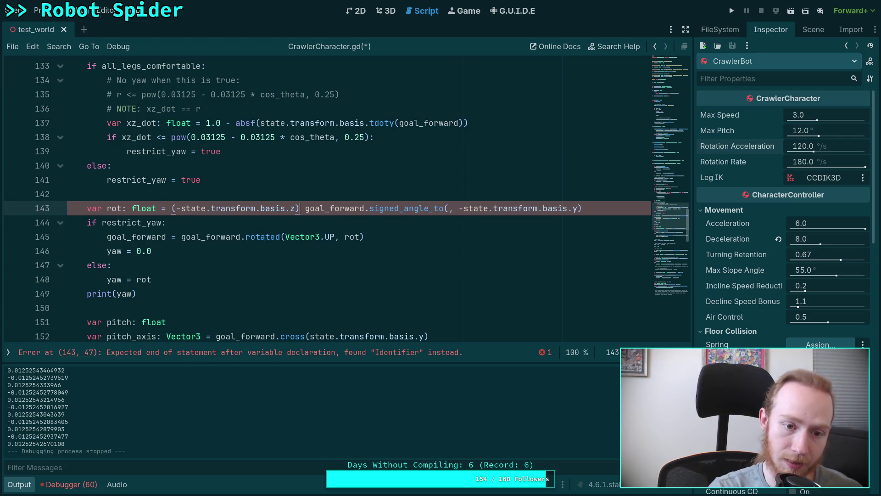
{"action": "type", "text": ".si"}
{"action": "key", "text": "Return"}
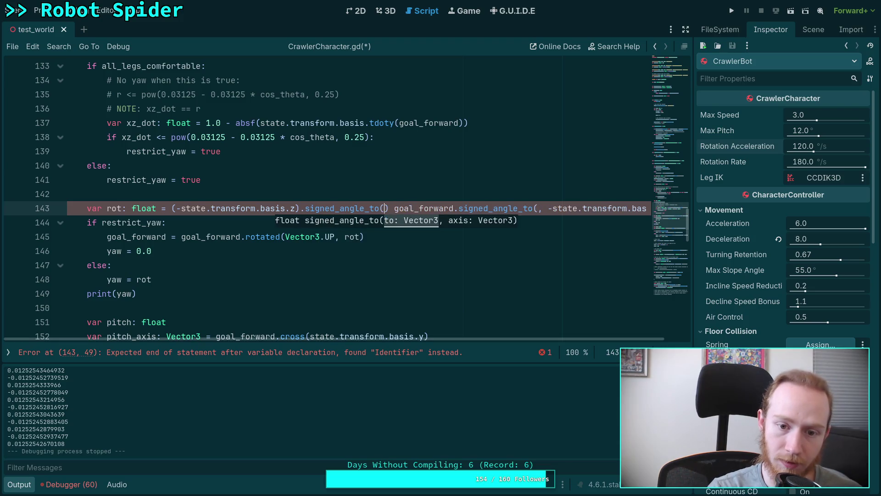
{"action": "type", "text": "goal"}
{"action": "key", "text": "Return"}
{"action": "type", "text": ","}
{"action": "mouse_move", "coordinate": [454, 207]}
{"action": "left_mouse_down"}
{"action": "mouse_move", "coordinate": [585, 207]}
{"action": "mouse_move", "coordinate": [519, 208]}
{"action": "mouse_move", "coordinate": [528, 207]}
{"action": "left_mouse_up"}
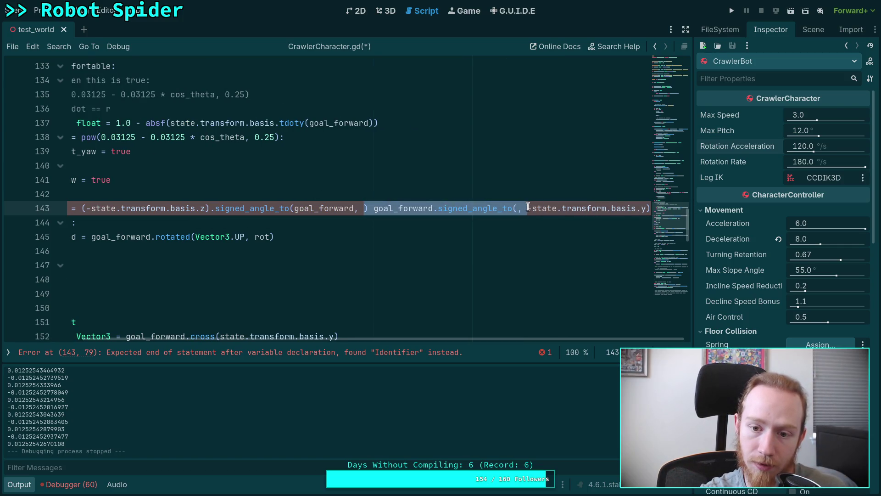
{"action": "key", "text": "BackSpace"}
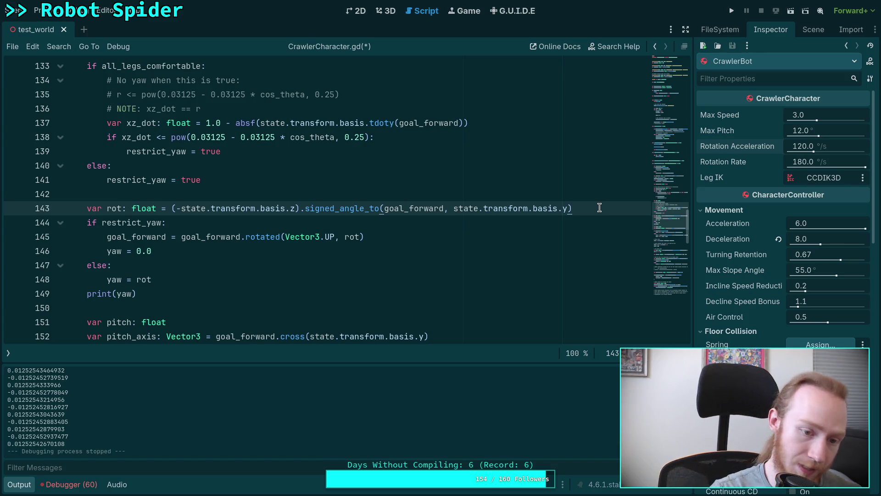
Save CrawlerCharacter.gd, run the spider game with F5, then stop it
{"action": "key", "text": "ctrl+s"}
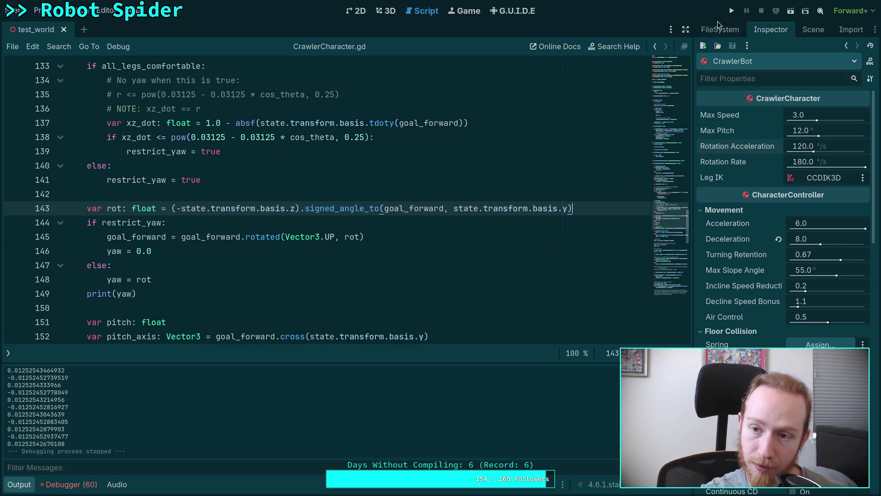
{"action": "key", "text": "F5"}
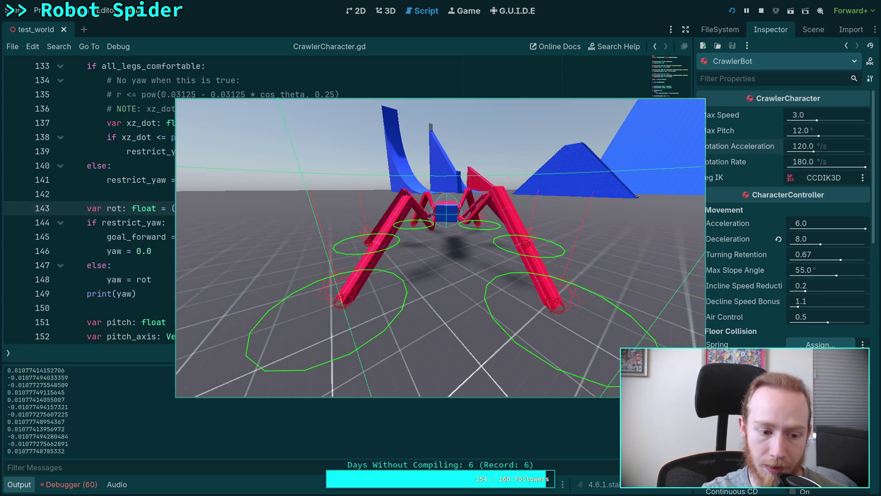
{"action": "key", "text": "F8"}
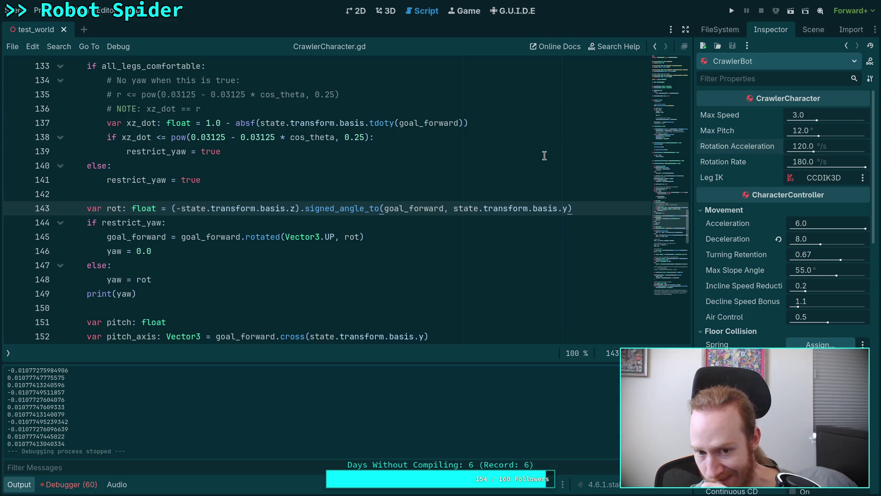
Select the has_desired_rotation lines 116–118 in the script
{"action": "scroll", "coordinate": [358, 247], "scroll_direction": "up", "scroll_amount": 3}
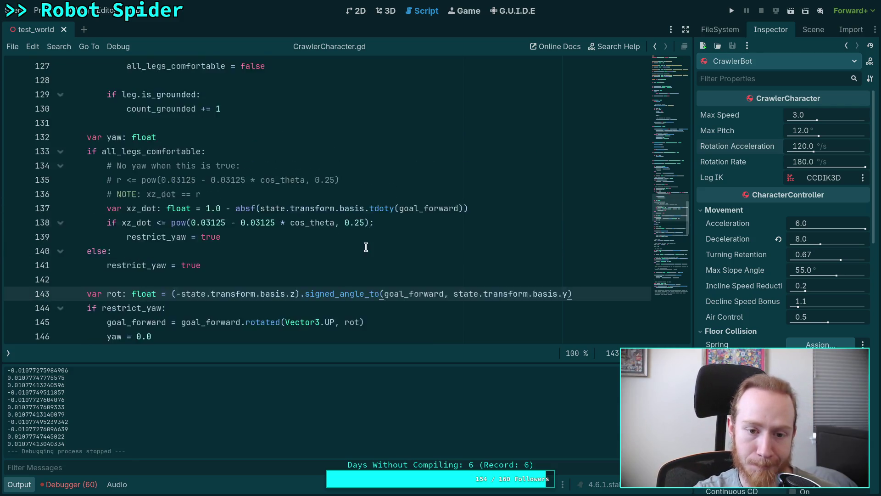
{"action": "scroll", "coordinate": [359, 246], "scroll_direction": "up", "scroll_amount": 2}
{"action": "scroll", "coordinate": [243, 244], "scroll_direction": "up", "scroll_amount": 10}
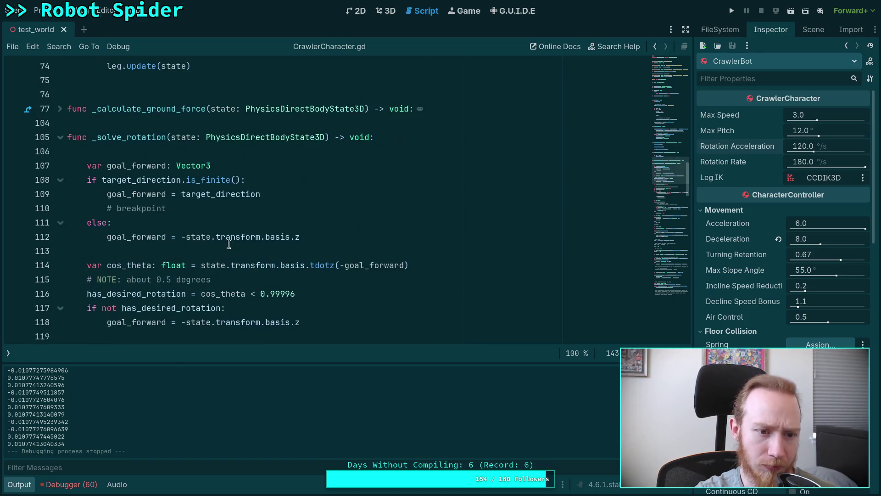
{"action": "scroll", "coordinate": [230, 240], "scroll_direction": "down", "scroll_amount": 10}
{"action": "mouse_move", "coordinate": [316, 194]}
{"action": "left_mouse_down"}
{"action": "mouse_move", "coordinate": [222, 194]}
{"action": "mouse_move", "coordinate": [87, 165]}
{"action": "left_mouse_up"}
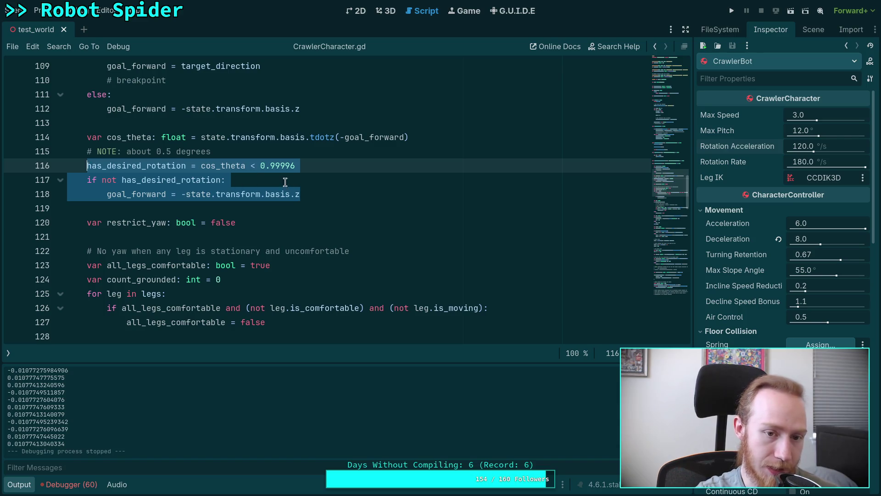
{"action": "scroll", "coordinate": [245, 316], "scroll_direction": "down", "scroll_amount": 6}
{"action": "scroll", "coordinate": [245, 316], "scroll_direction": "down", "scroll_amount": 4}
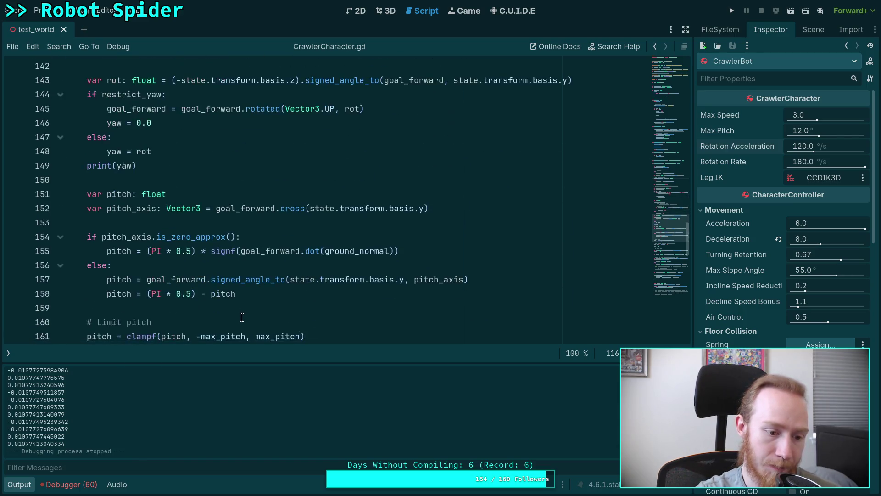
Copy the printed yaw value 0.01077413040334 from Output and switch away from Godot
{"action": "left_click_drag", "start_coordinate": [7, 444], "coordinate": [64, 443]}
{"action": "right_click", "coordinate": [50, 443]}
{"action": "left_click", "coordinate": [101, 453]}
{"action": "key", "text": "super+2"}
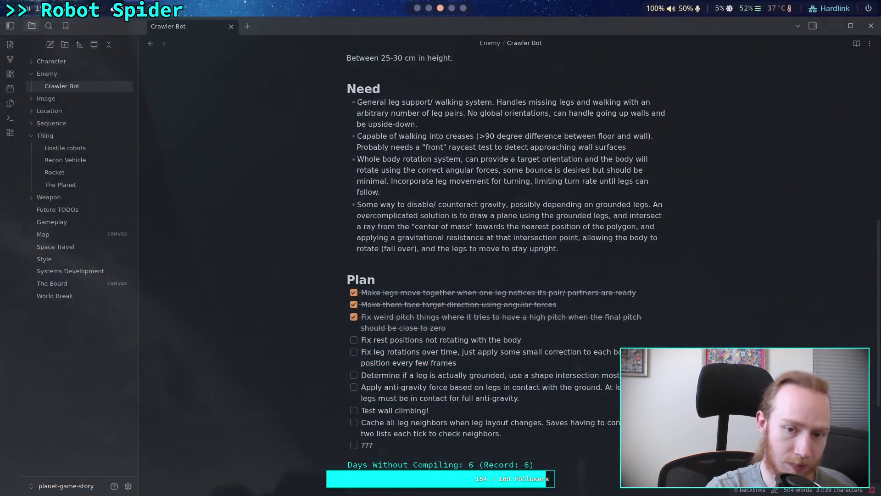
Evaluate math.degrees(0.01077413040334) in the Python REPL, about 0.617 degrees, then return to Godot
{"action": "key", "text": "super+4"}
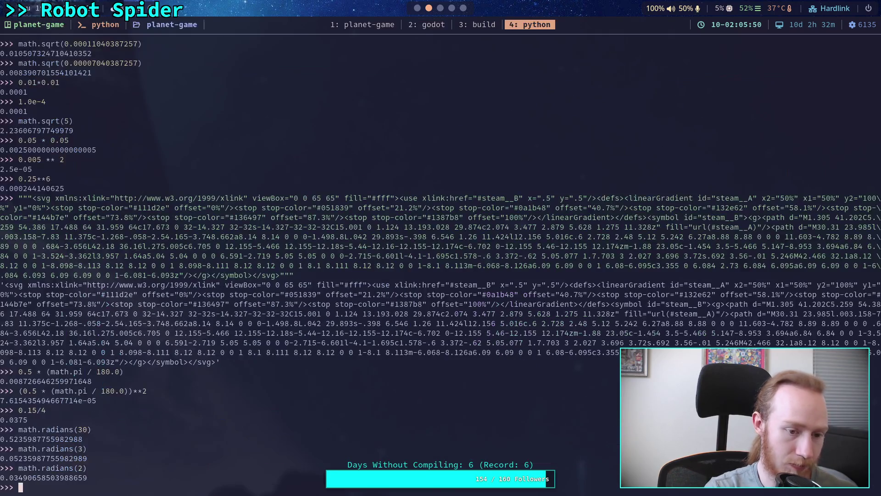
{"action": "type", "text": "math."}
{"action": "type", "text": "dre"}
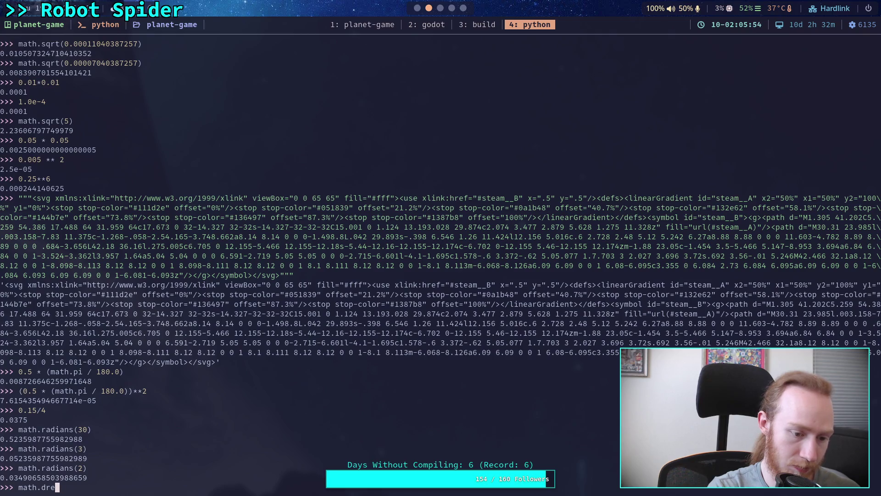
{"action": "key", "text": "BackSpace"}
{"action": "key", "text": "BackSpace"}
{"action": "type", "text": "egrees("}
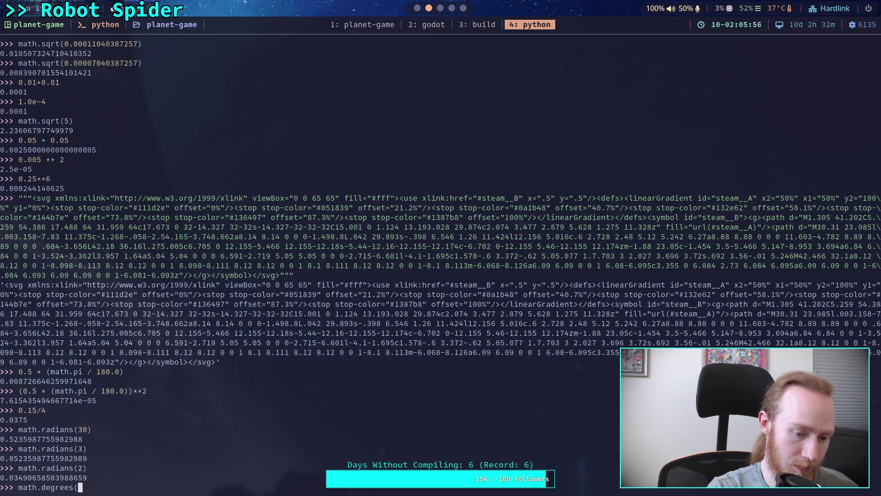
{"action": "type", "text": "0.01077413040334)"}
{"action": "key", "text": "Return"}
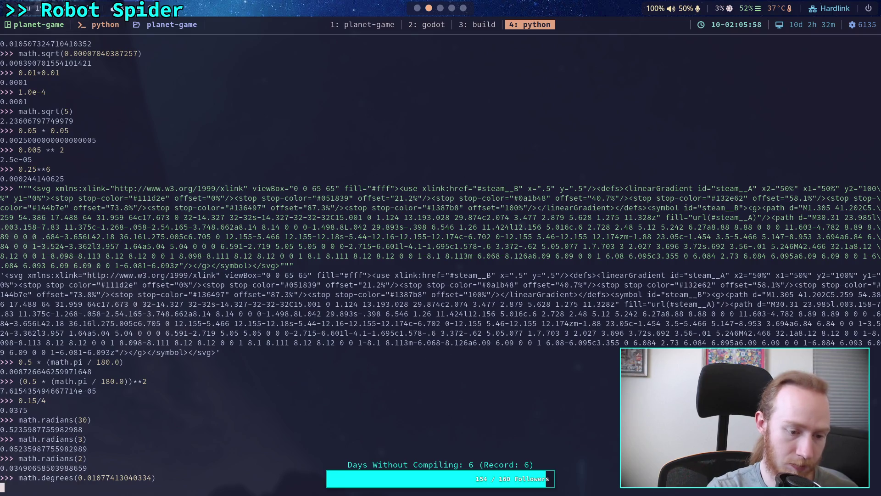
{"action": "left_click", "coordinate": [413, 23]}
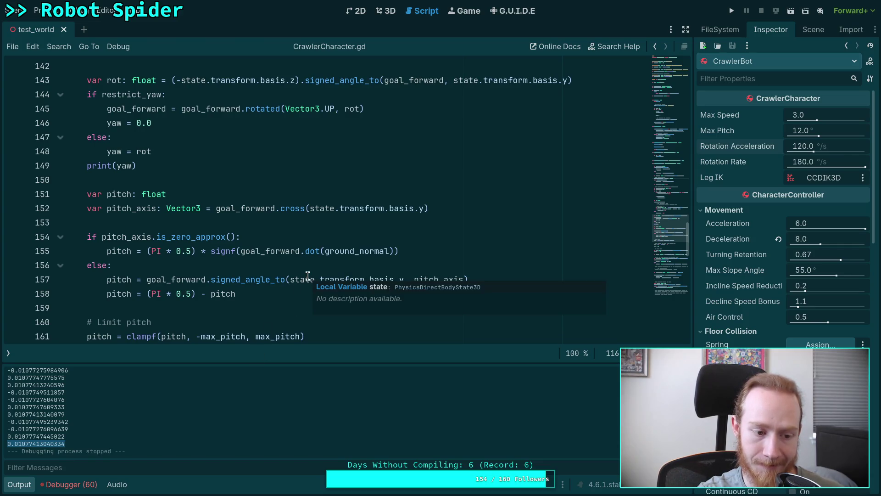
Review CrawlerCharacter.gd with the Output panel toggled, then run and stop the spider game
{"action": "left_click", "coordinate": [19, 484]}
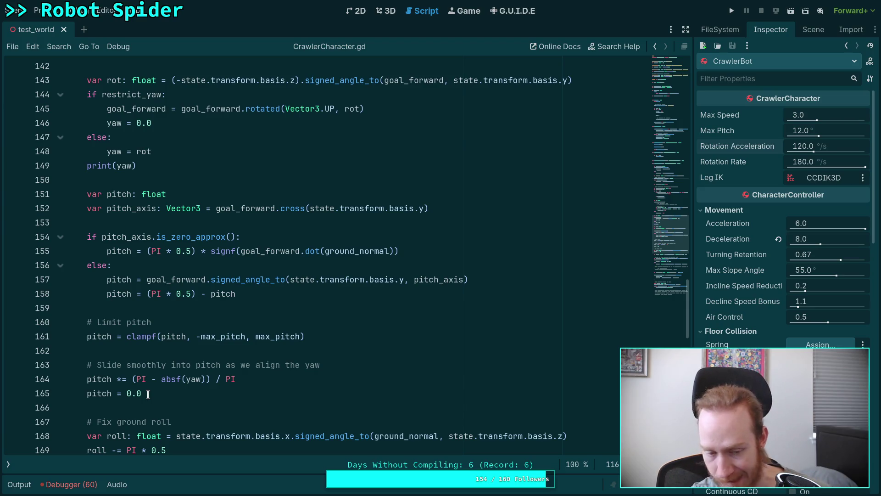
{"action": "left_click", "coordinate": [18, 485]}
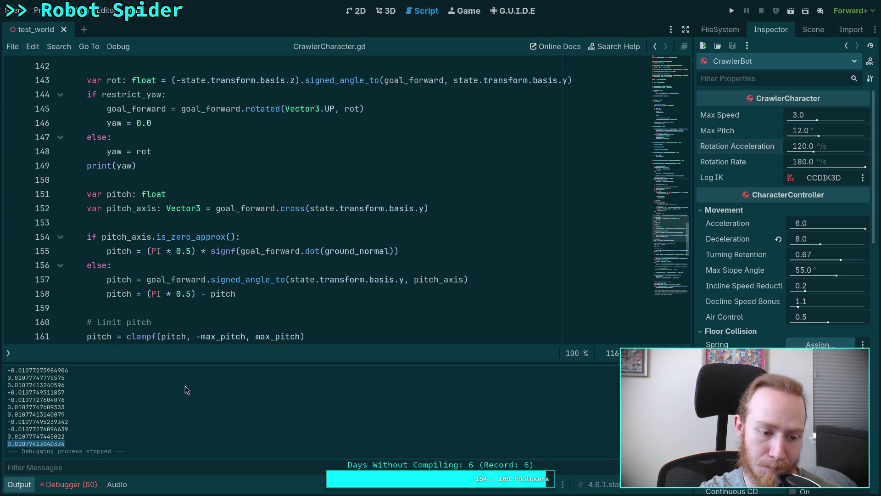
{"action": "scroll", "coordinate": [357, 300], "scroll_direction": "down", "scroll_amount": 12}
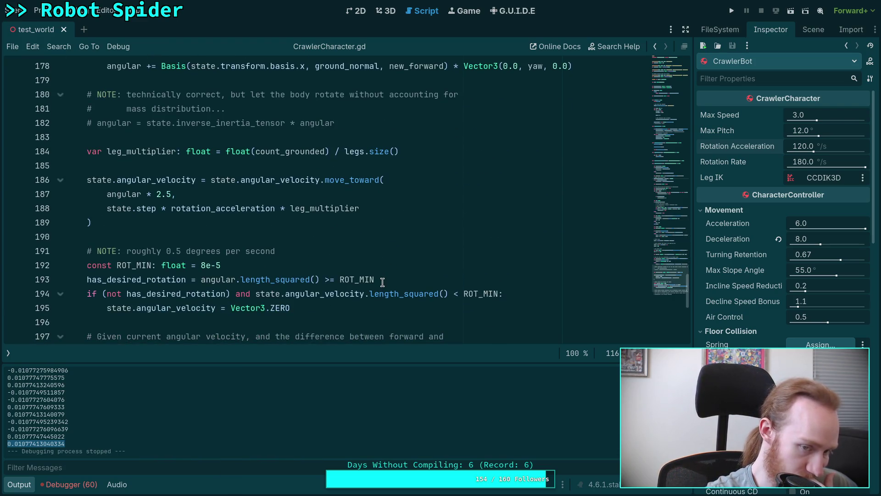
{"action": "scroll", "coordinate": [382, 282], "scroll_direction": "up", "scroll_amount": 16}
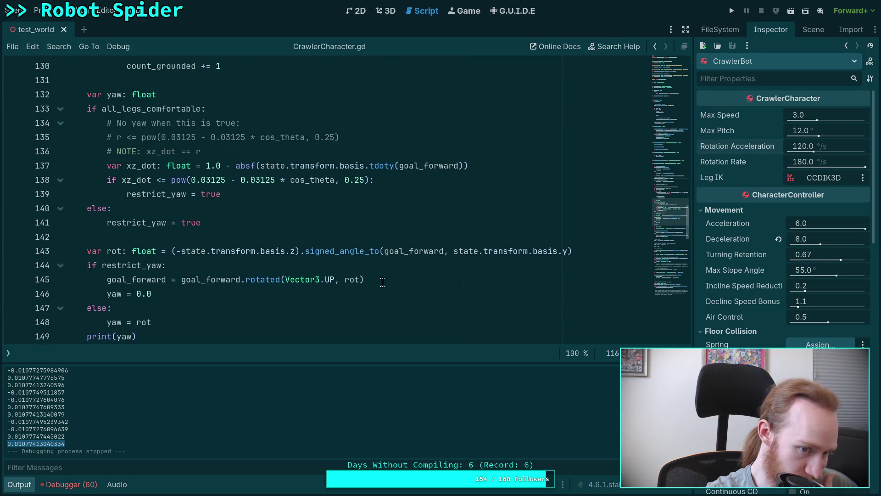
{"action": "scroll", "coordinate": [383, 281], "scroll_direction": "up", "scroll_amount": 8}
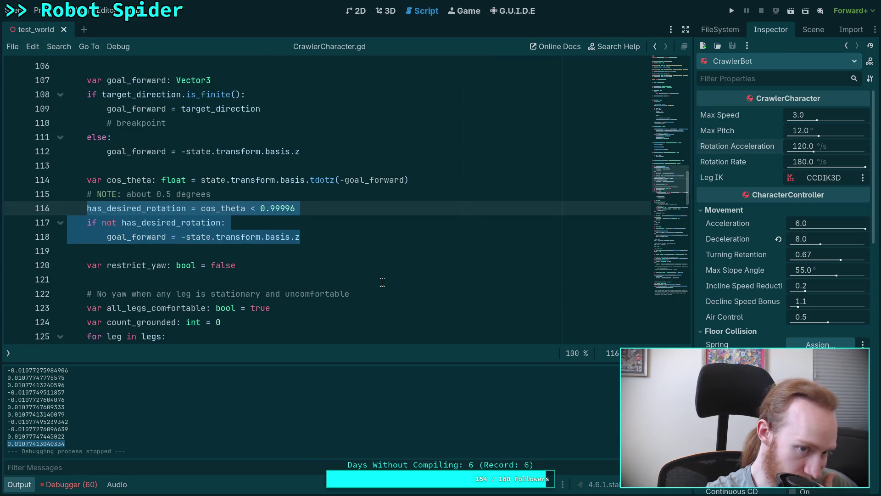
{"action": "scroll", "coordinate": [341, 231], "scroll_direction": "down", "scroll_amount": 17}
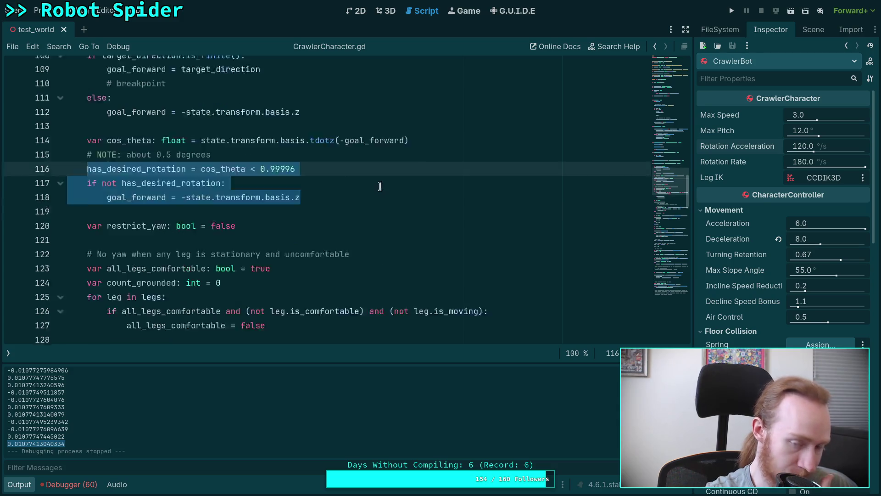
{"action": "scroll", "coordinate": [341, 231], "scroll_direction": "down", "scroll_amount": 8}
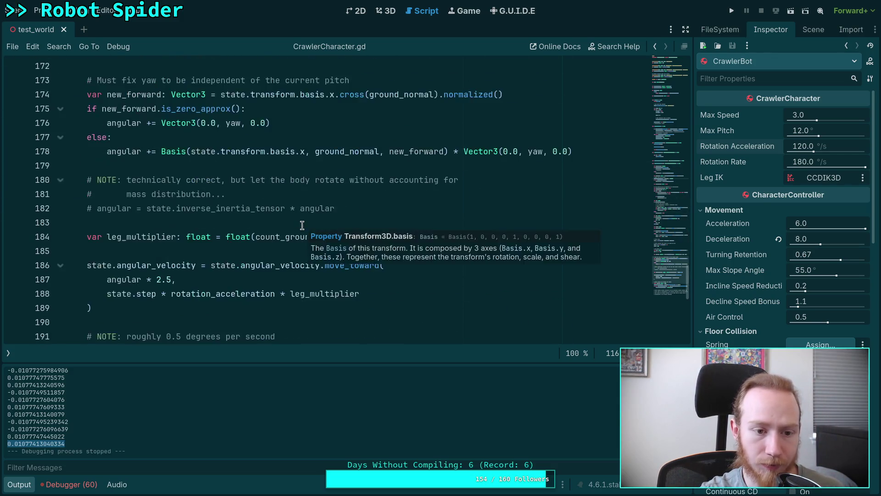
{"action": "scroll", "coordinate": [321, 229], "scroll_direction": "up", "scroll_amount": 2}
{"action": "left_click", "coordinate": [732, 11]}
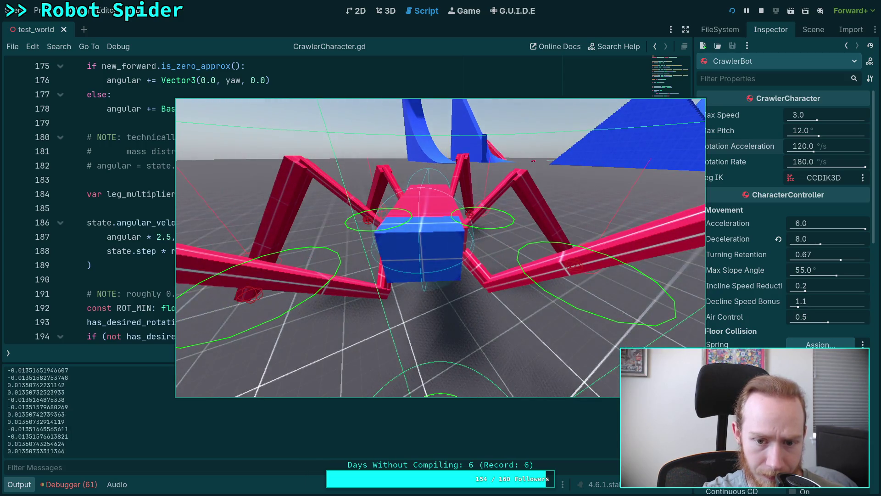
{"action": "key", "text": "F8"}
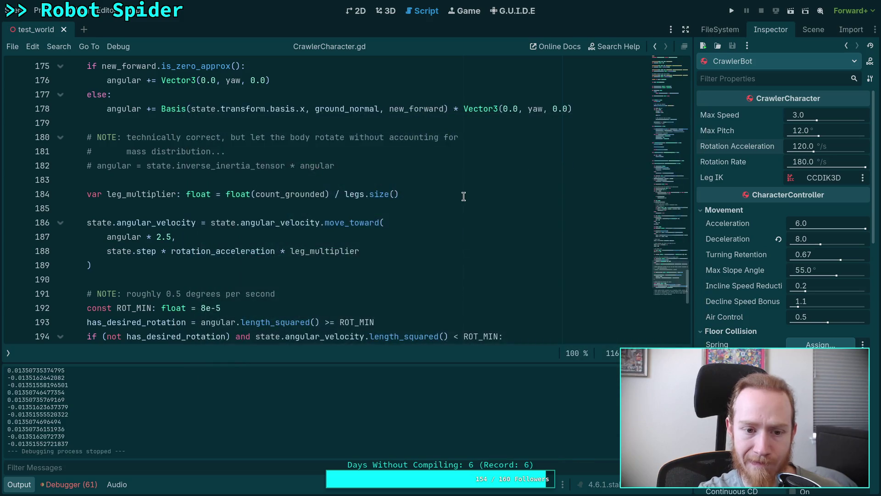
Replace state.transform.basis.y on line 143 with Vector3.UP, then run and stop the spider game
{"action": "scroll", "coordinate": [441, 206], "scroll_direction": "up", "scroll_amount": 3}
{"action": "scroll", "coordinate": [441, 205], "scroll_direction": "up", "scroll_amount": 2}
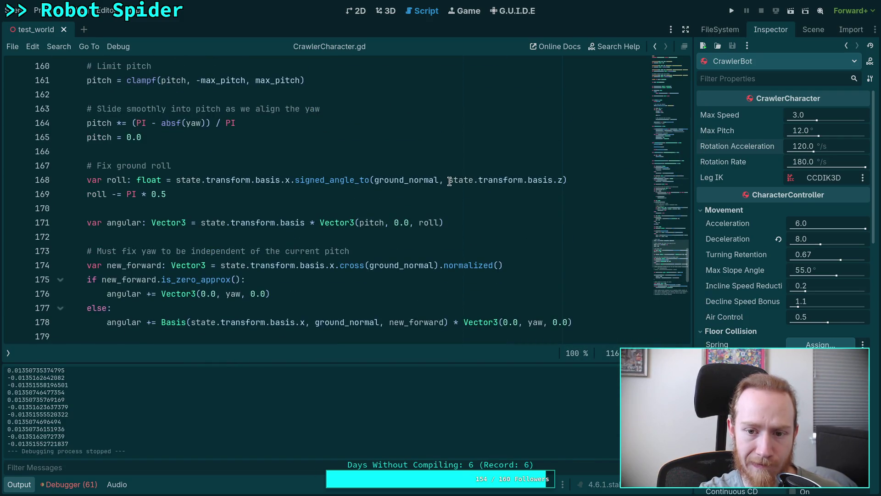
{"action": "scroll", "coordinate": [377, 184], "scroll_direction": "up", "scroll_amount": 5}
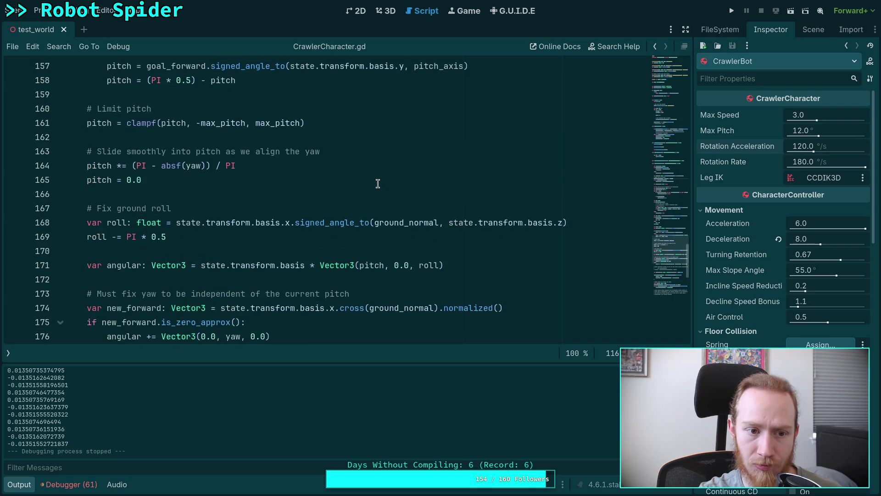
{"action": "scroll", "coordinate": [359, 195], "scroll_direction": "up", "scroll_amount": 4}
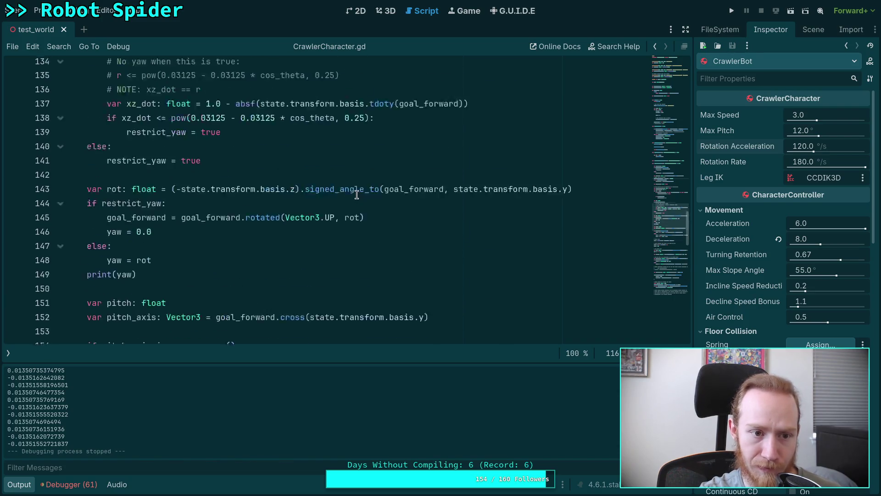
{"action": "left_click_drag", "start_coordinate": [454, 208], "coordinate": [566, 205]}
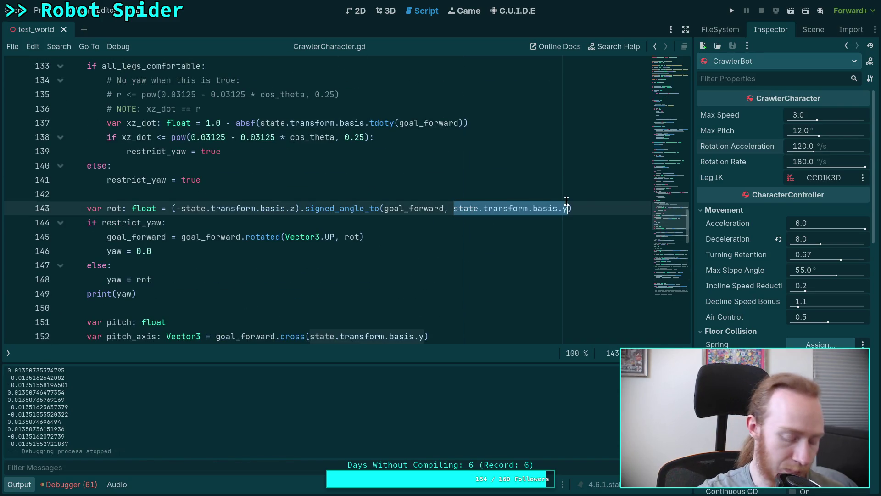
{"action": "type", "text": "Vector3.UP"}
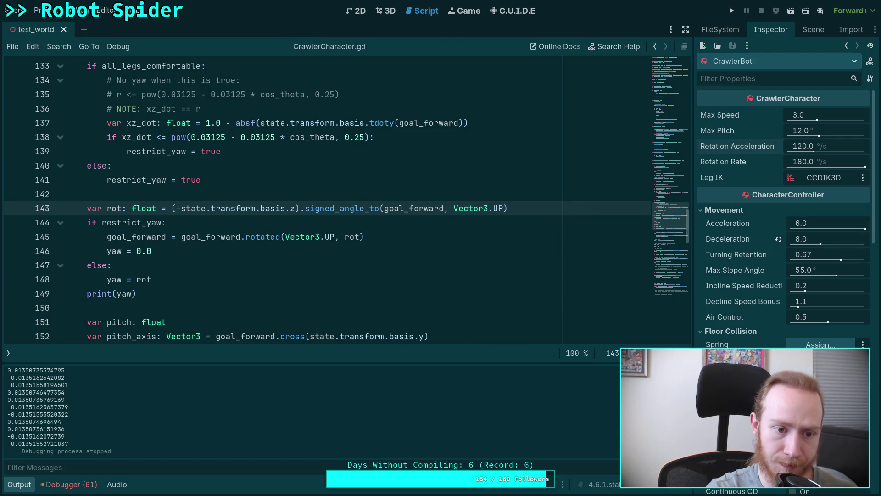
{"action": "left_click", "coordinate": [731, 11]}
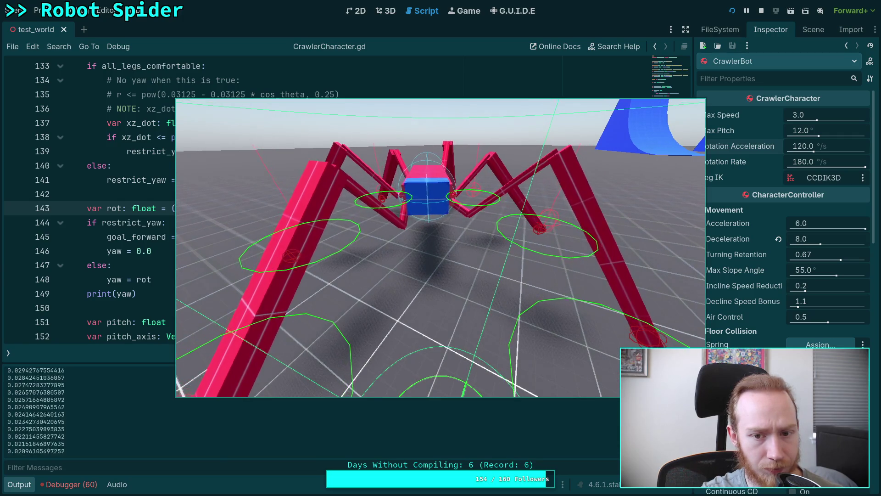
{"action": "left_click", "coordinate": [761, 11]}
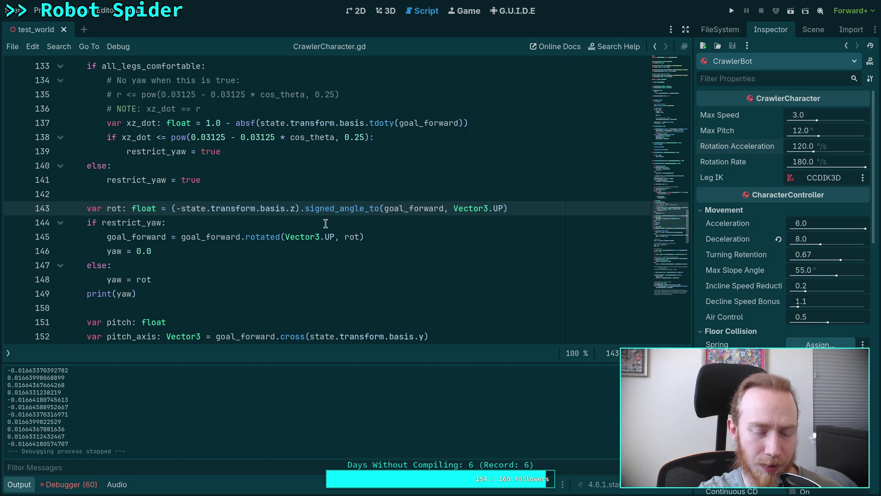
{"action": "mouse_move", "coordinate": [308, 242]}
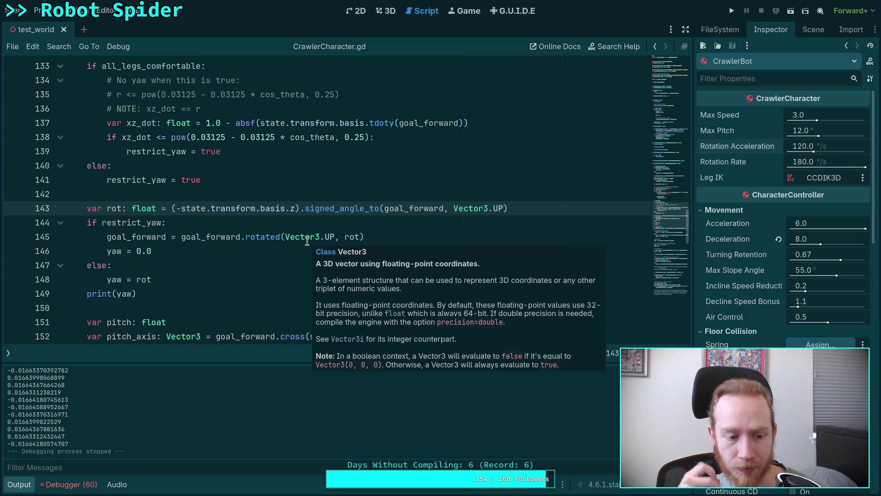
{"action": "scroll", "coordinate": [195, 277], "scroll_direction": "down", "scroll_amount": 6}
{"action": "scroll", "coordinate": [195, 277], "scroll_direction": "down", "scroll_amount": 8}
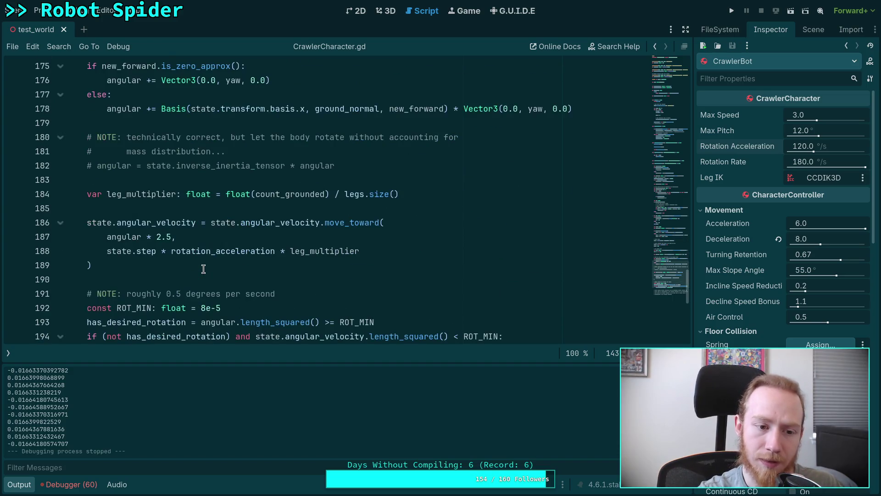
{"action": "scroll", "coordinate": [203, 269], "scroll_direction": "down", "scroll_amount": 4}
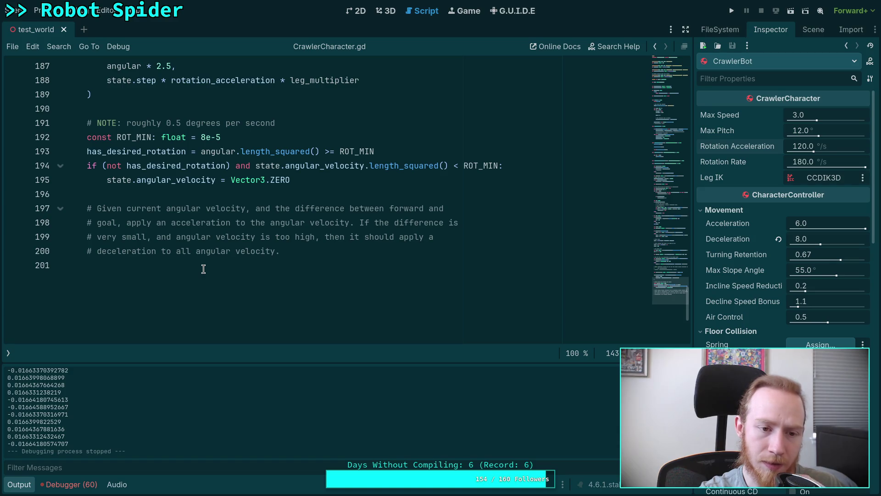
{"action": "scroll", "coordinate": [204, 269], "scroll_direction": "up", "scroll_amount": 3}
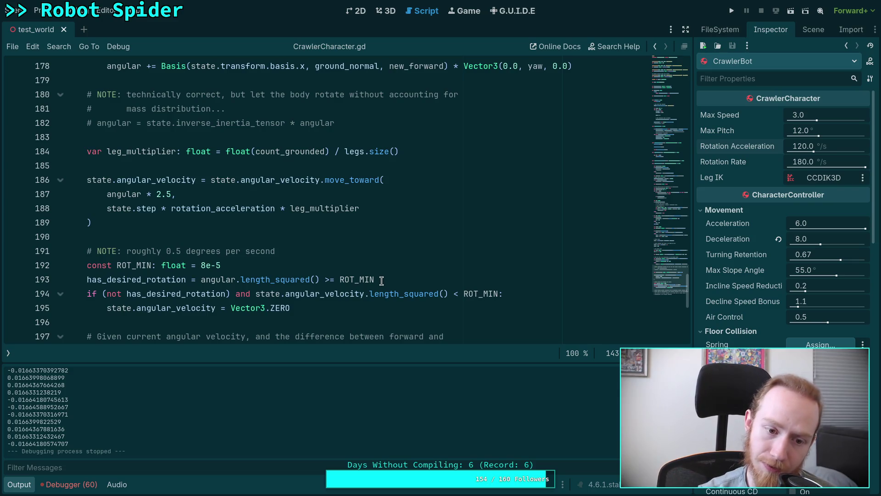
{"action": "left_click_drag", "start_coordinate": [320, 281], "coordinate": [236, 286]}
Try a .max_axis_index() call on line 193, then delete the whole has_desired_rotation statement
{"action": "type", "text": ".m"}
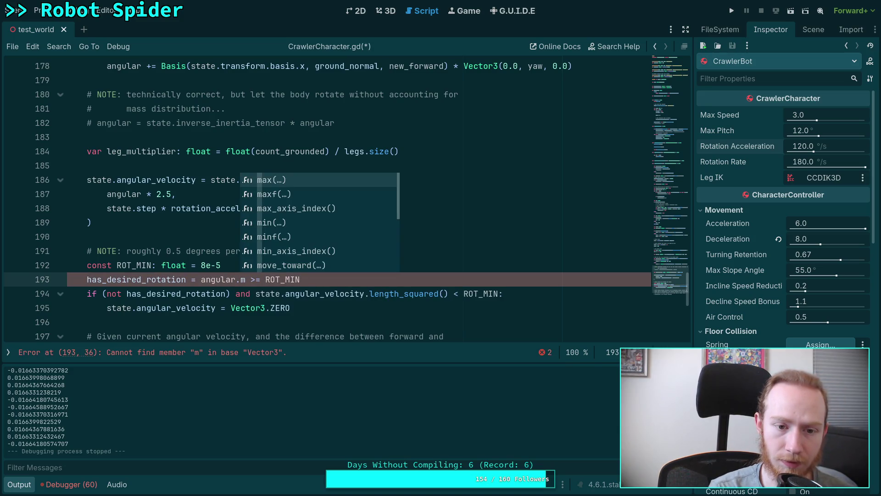
{"action": "type", "text": "ax"}
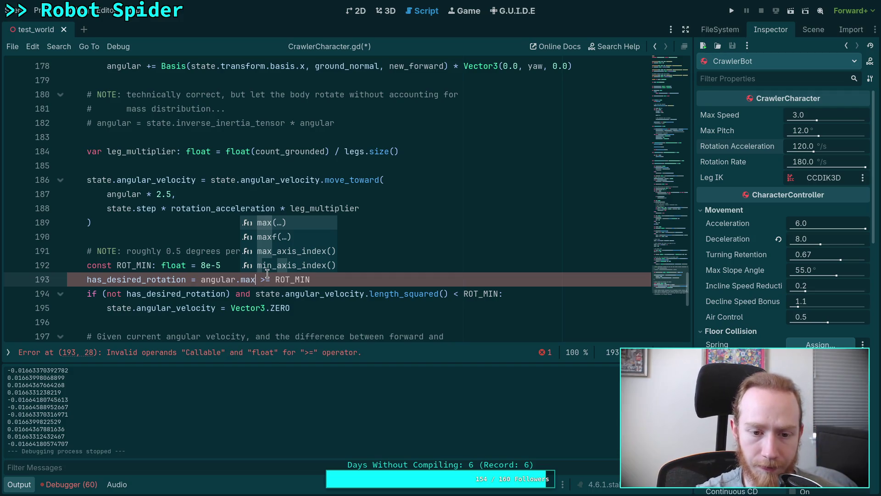
{"action": "key", "text": "Down"}
{"action": "key", "text": "Down"}
{"action": "key", "text": "Return"}
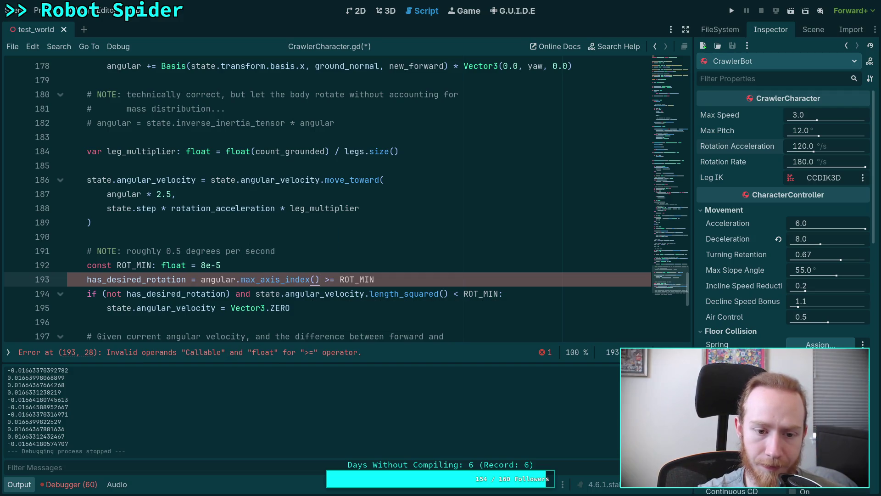
{"action": "mouse_move", "coordinate": [285, 280]}
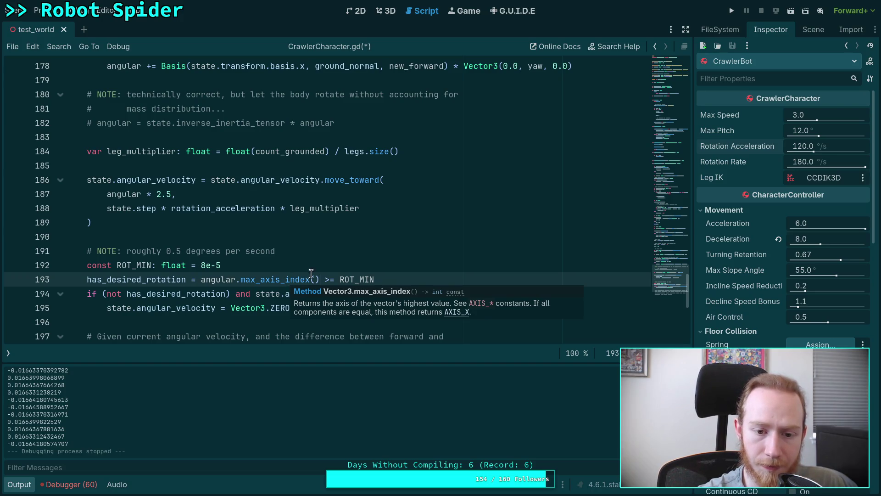
{"action": "left_click_drag", "start_coordinate": [320, 280], "coordinate": [239, 280]}
{"action": "key", "text": "shift+Left"}
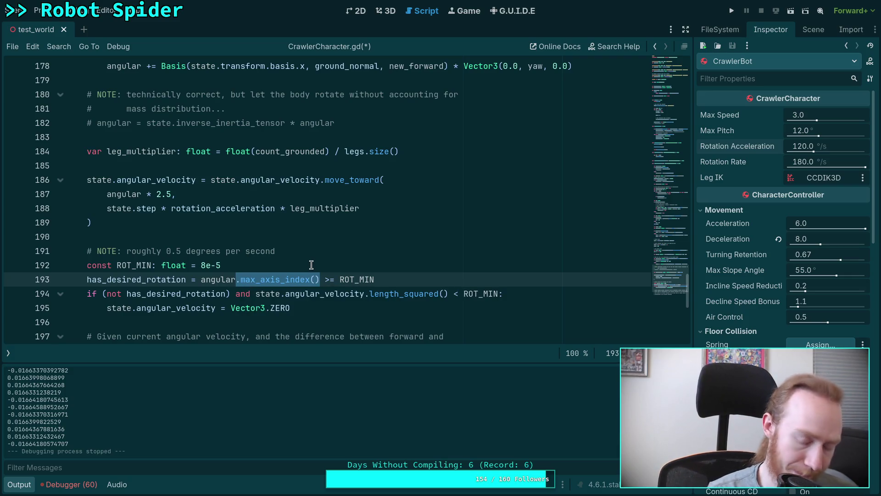
{"action": "key", "text": "BackSpace"}
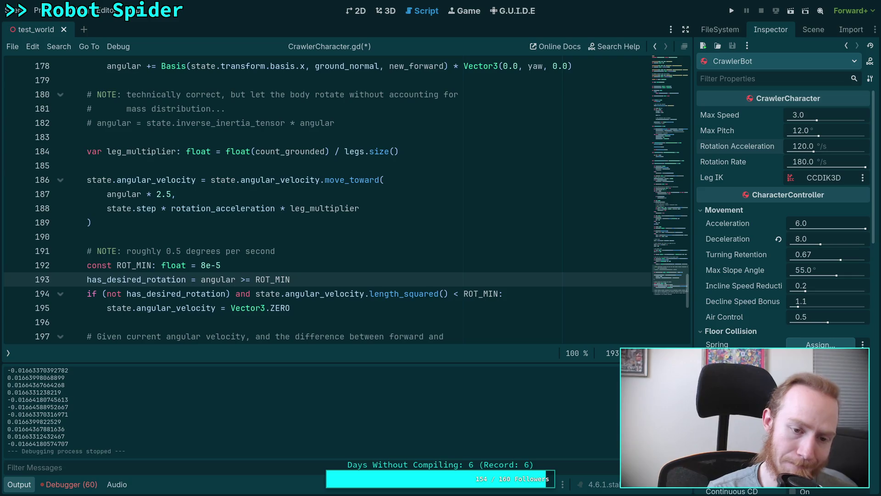
{"action": "triple_click", "coordinate": [175, 278]}
{"action": "mouse_move", "coordinate": [174, 275]}
{"action": "left_mouse_down"}
{"action": "mouse_move", "coordinate": [181, 279]}
{"action": "mouse_move", "coordinate": [82, 280]}
{"action": "left_mouse_up"}
{"action": "key", "text": "BackSpace"}
Write 'for i in range(3):' with an indented 'if angular[i] * angular[i] >= ROT_MIN:'
{"action": "type", "text": "for i in "}
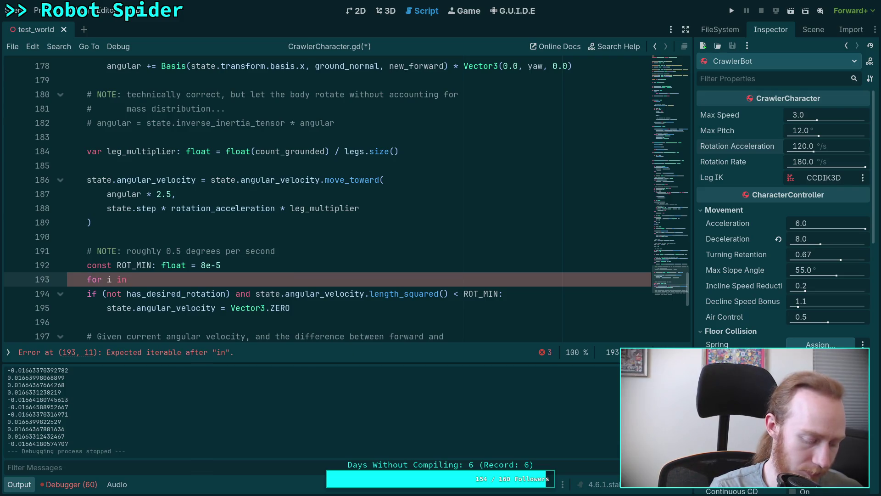
{"action": "type", "text": "range(3):"}
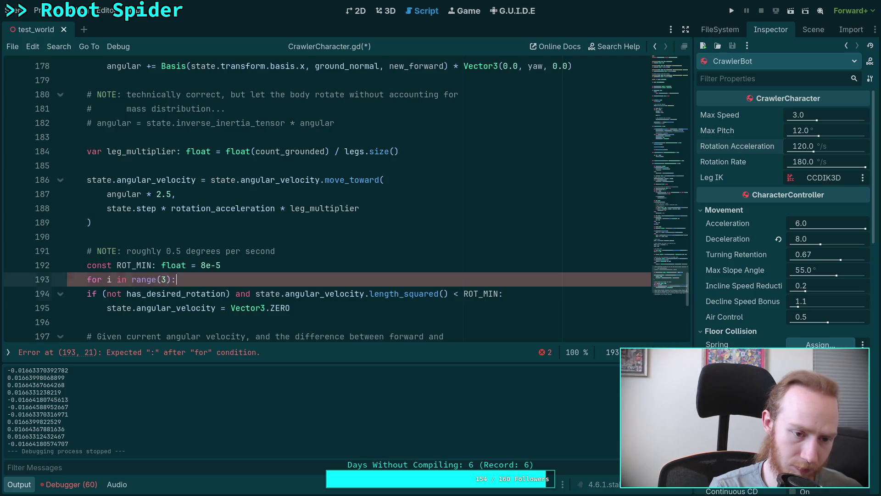
{"action": "key", "text": "Return"}
{"action": "type", "text": "if "}
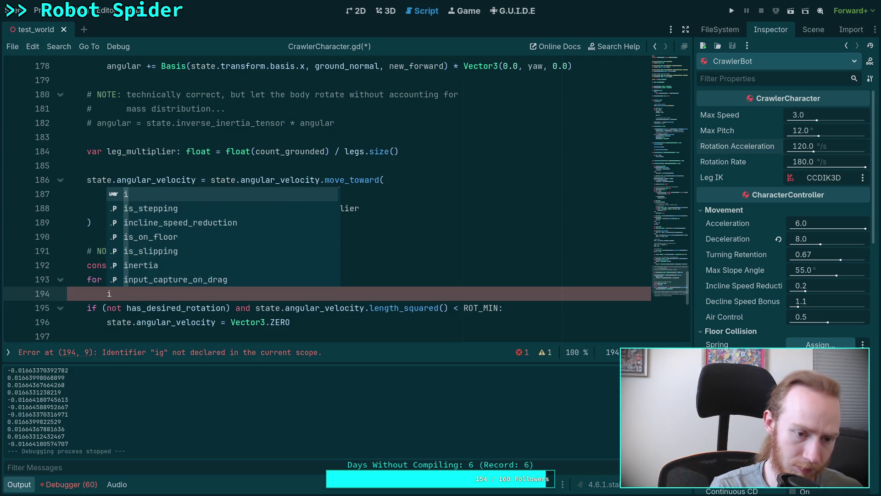
{"action": "type", "text": "angular[i"}
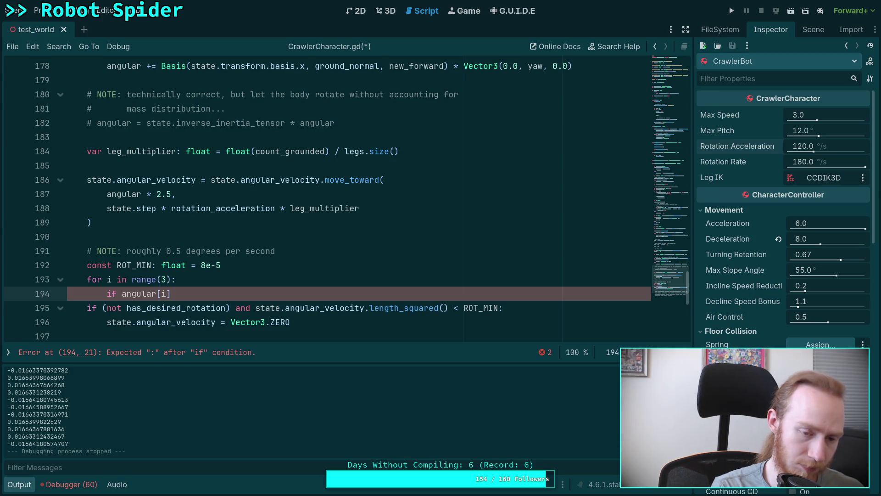
{"action": "type", "text": "* angular"}
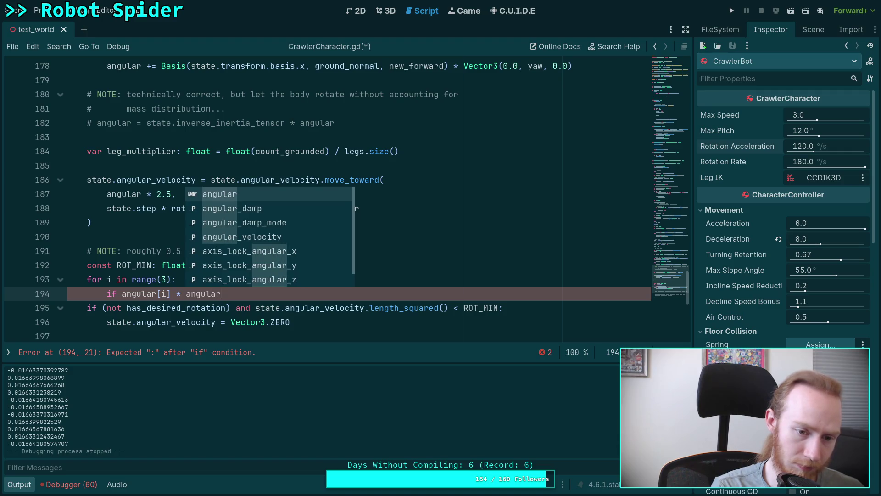
{"action": "type", "text": "["}
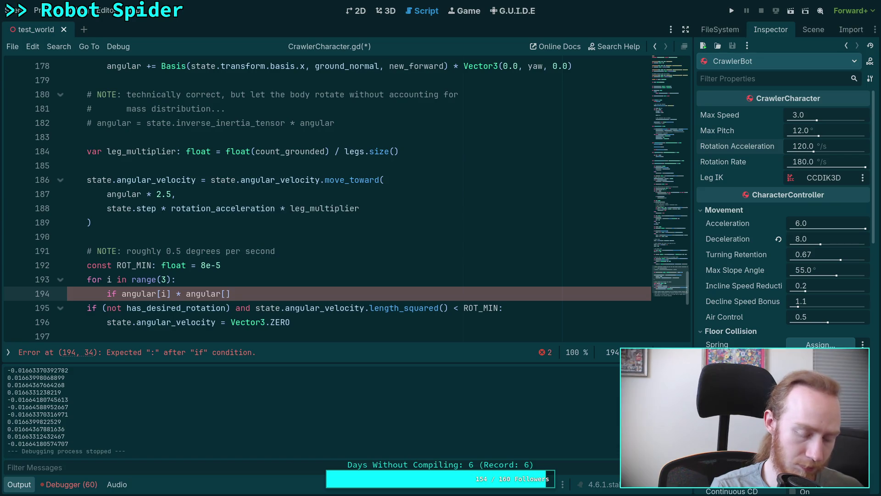
{"action": "type", "text": "i]"}
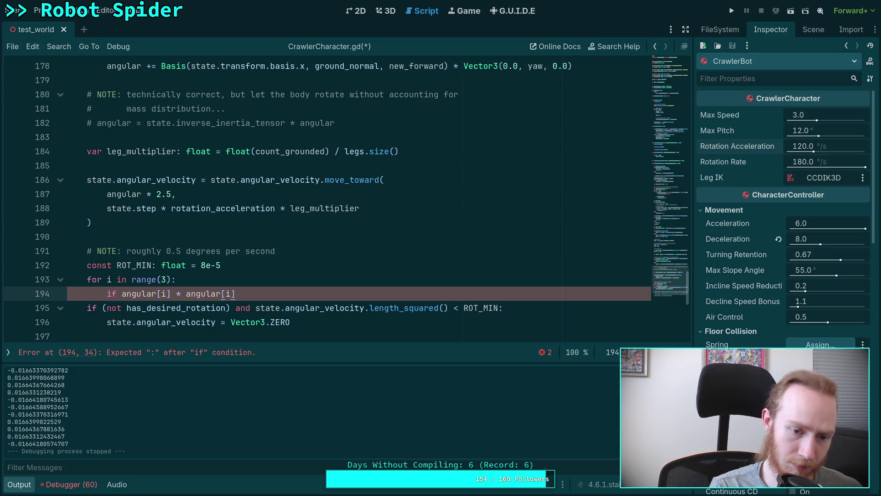
{"action": "type", "text": " >  ROT"}
{"action": "key", "text": "Return"}
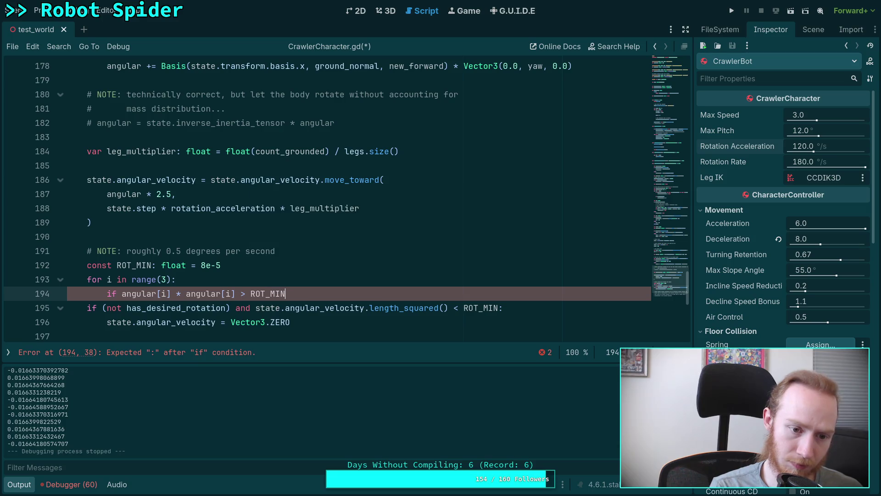
{"action": "key", "text": "Right"}
{"action": "type", "text": "="}
{"action": "key", "text": "End"}
{"action": "type", "text": ":"}
{"action": "key", "text": "Return"}
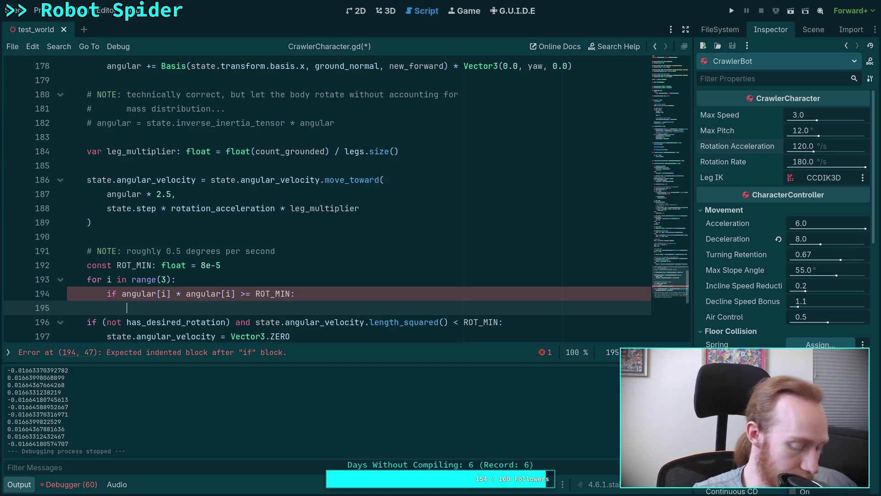
{"action": "key", "text": "super+1"}
Edit the recalled conversion into math.radians(0.1), giving 0.0017453292519943296, then return to Godot
{"action": "key", "text": "super+4"}
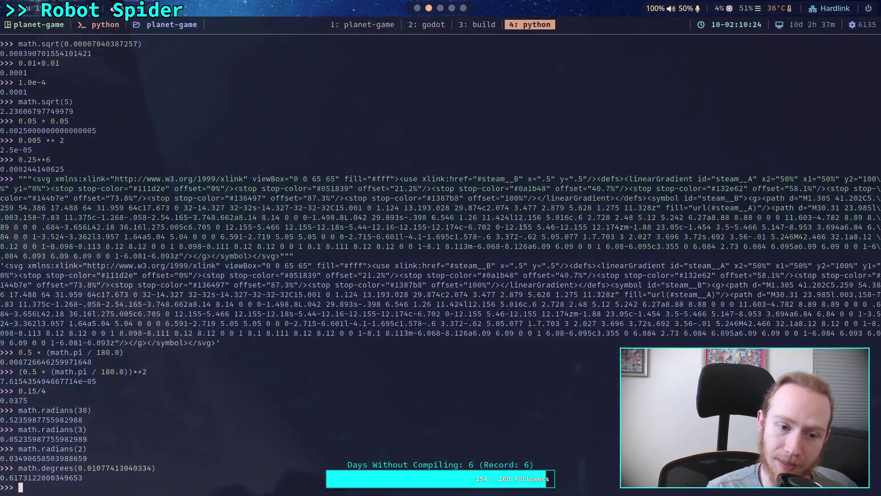
{"action": "key", "text": "Up"}
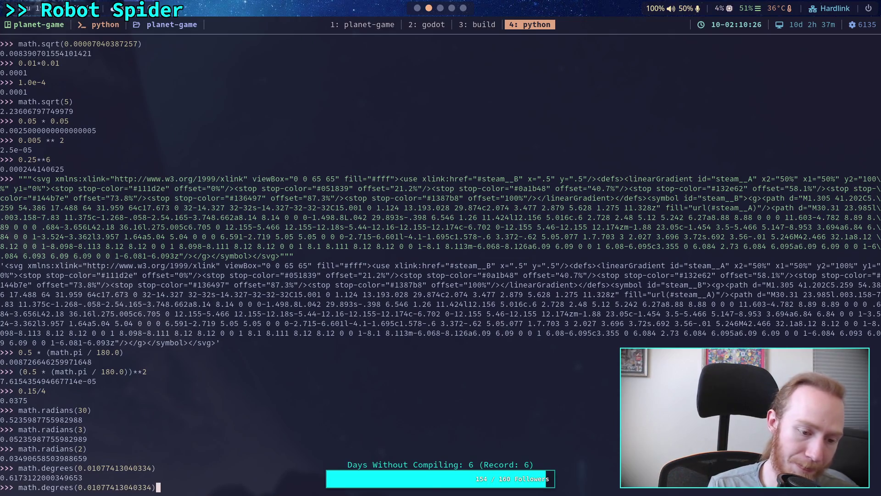
{"action": "key", "text": "Left"}
{"action": "key", "text": "Left"}
{"action": "key", "text": "Left"}
{"action": "key", "text": "Left"}
{"action": "key", "text": "BackSpace"}
{"action": "key", "text": "BackSpace"}
{"action": "key", "text": "BackSpace"}
{"action": "type", "text": "radians"}
{"action": "key", "text": "Right"}
{"action": "key", "text": "Right"}
{"action": "key", "text": "Right"}
{"action": "key", "text": "Delete"}
{"action": "key", "text": "Right"}
{"action": "key", "text": "Delete"}
{"action": "key", "text": "Delete"}
{"action": "key", "text": "Delete"}
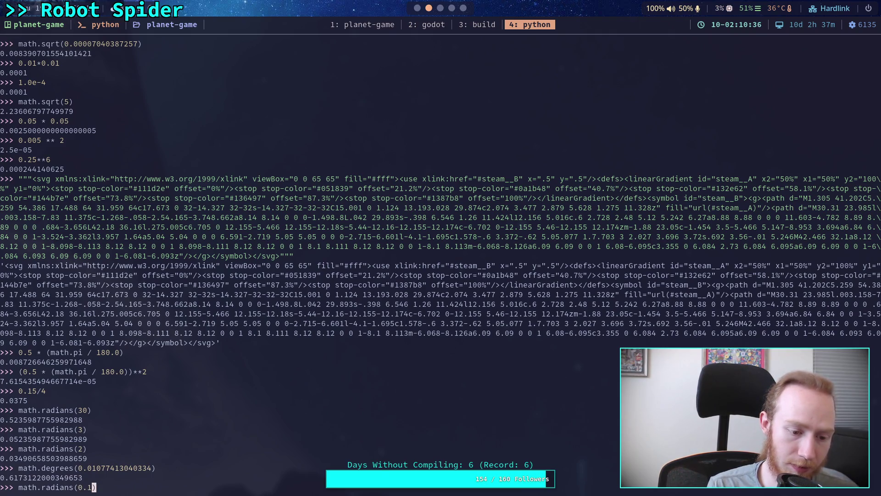
{"action": "key", "text": "Return"}
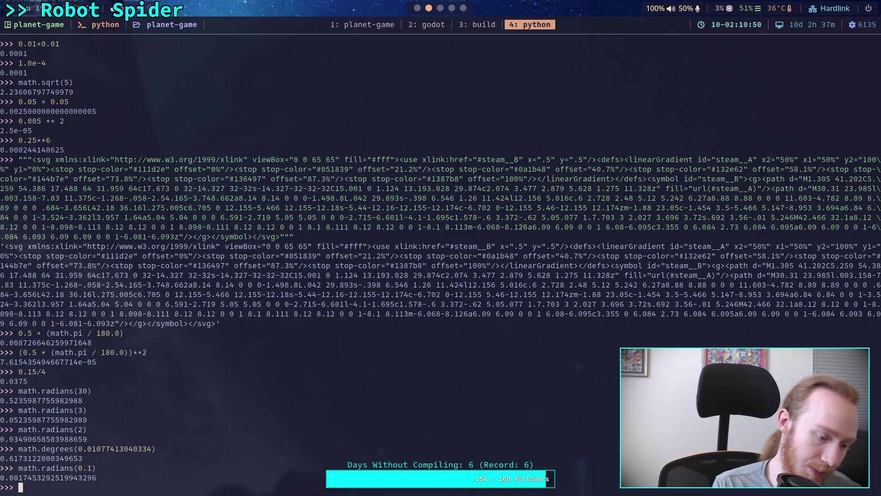
{"action": "key", "text": "super+2"}
Simplify the loop's if condition to angular[i] >= 0.0017, dropping the squared factor
{"action": "left_click_drag", "start_coordinate": [171, 293], "coordinate": [235, 293]}
{"action": "key", "text": "BackSpace"}
{"action": "double_click", "coordinate": [207, 294]}
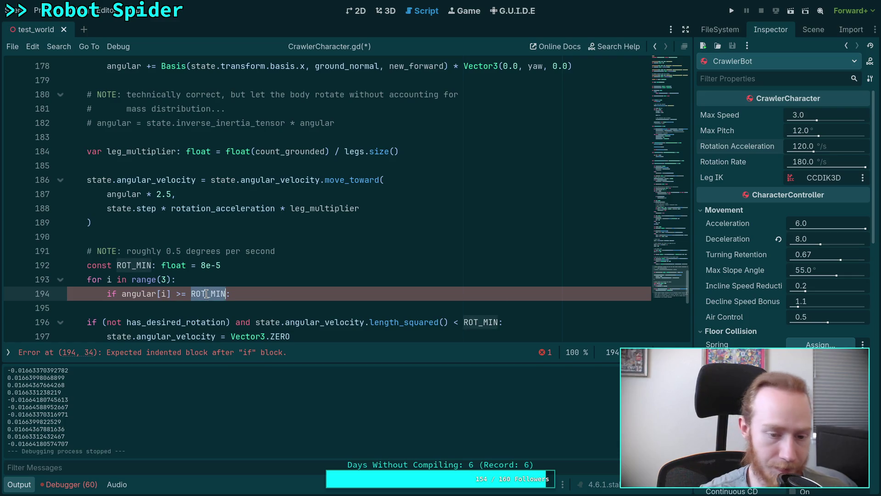
{"action": "type", "text": "0.0016"}
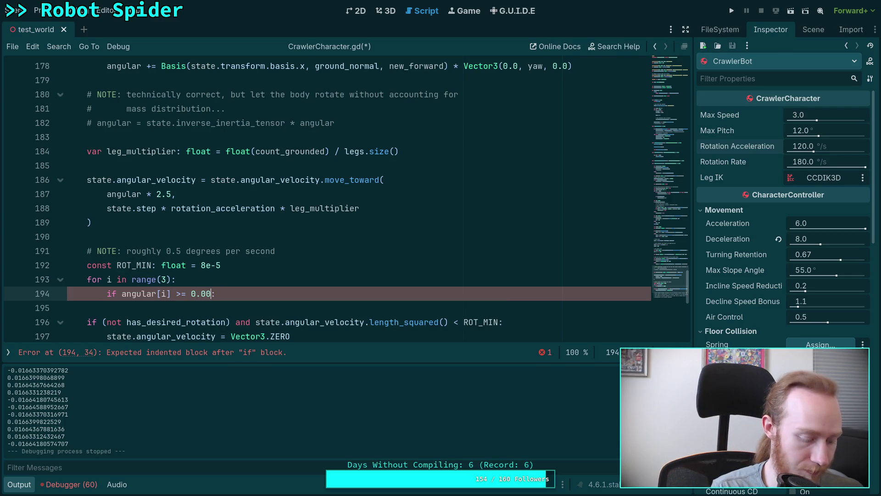
{"action": "key", "text": "BackSpace"}
{"action": "type", "text": "5"}
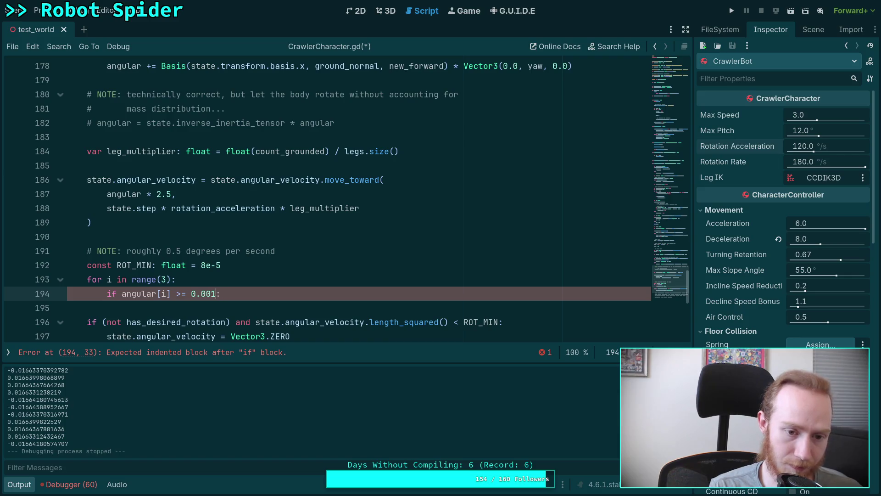
{"action": "key", "text": "BackSpace"}
{"action": "type", "text": "7"}
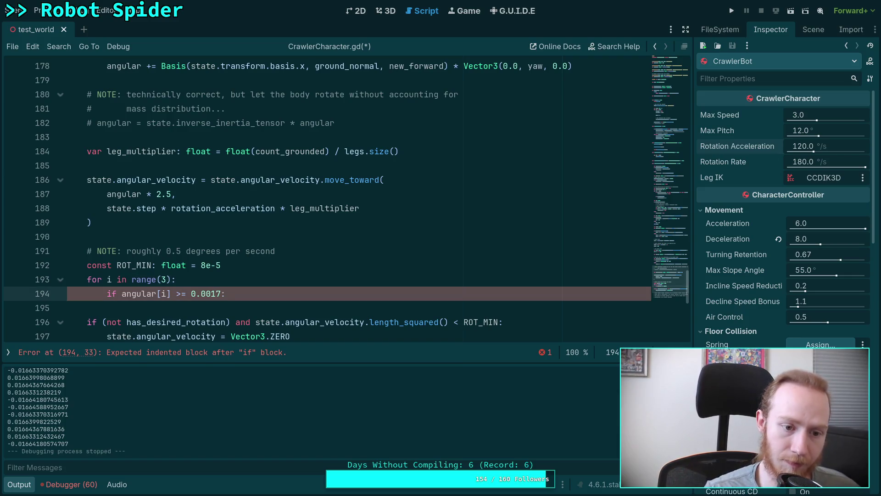
Replace ROT_MIN in the angular velocity check with 8e-5 and move the 0.5 degrees comment below it
{"action": "left_click_drag", "start_coordinate": [464, 322], "coordinate": [498, 321]}
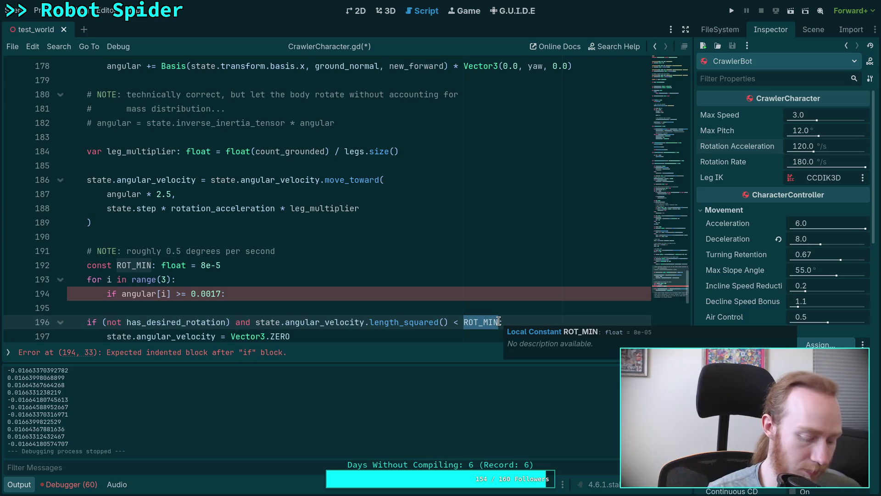
{"action": "type", "text": "8e-6"}
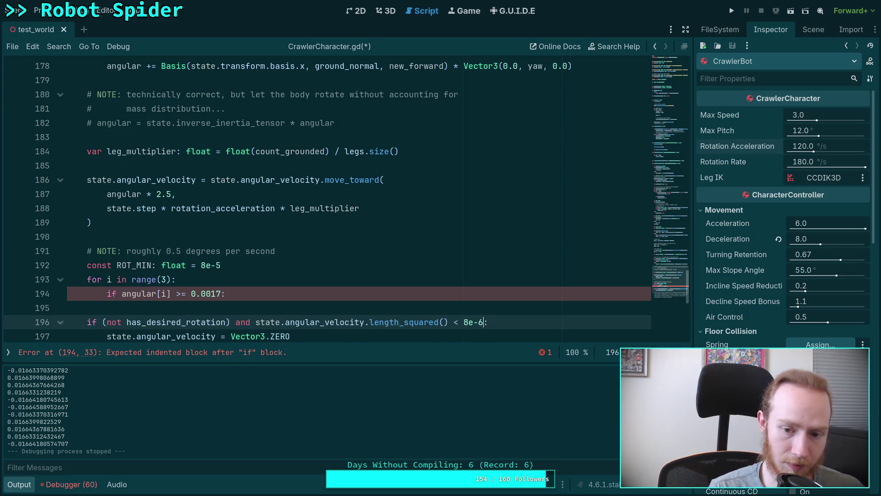
{"action": "key", "text": "BackSpace"}
{"action": "type", "text": "5"}
{"action": "key", "text": "Up"}
{"action": "key", "text": "Up"}
{"action": "key", "text": "Up"}
{"action": "key", "text": "alt+Down"}
{"action": "key", "text": "alt+Down"}
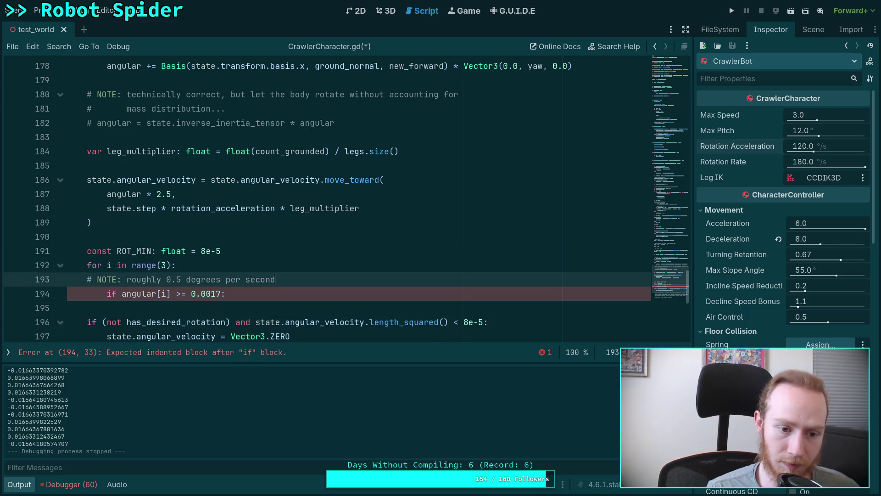
{"action": "key", "text": "alt+Down"}
{"action": "key", "text": "alt+Down"}
Add '# NOTE: about 0.1 degrees' inside the loop and delete the unused ROT_MIN constant
{"action": "left_click", "coordinate": [265, 267]}
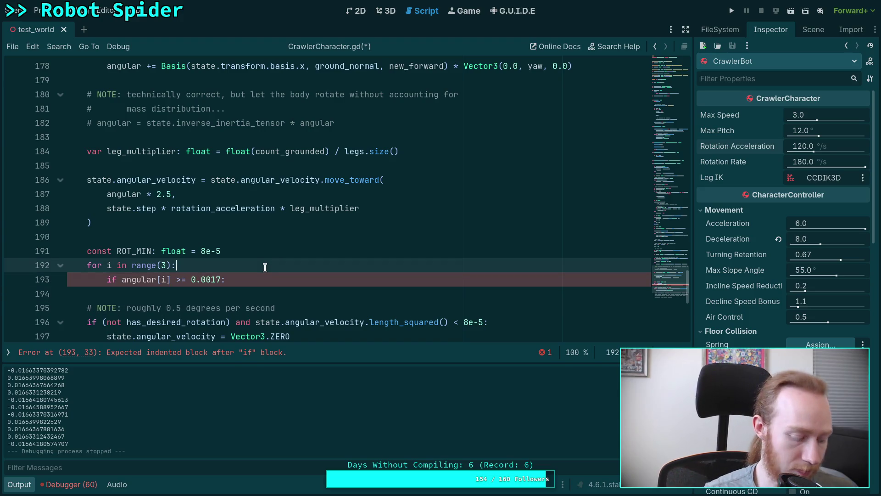
{"action": "key", "text": "Return"}
{"action": "type", "text": "# "}
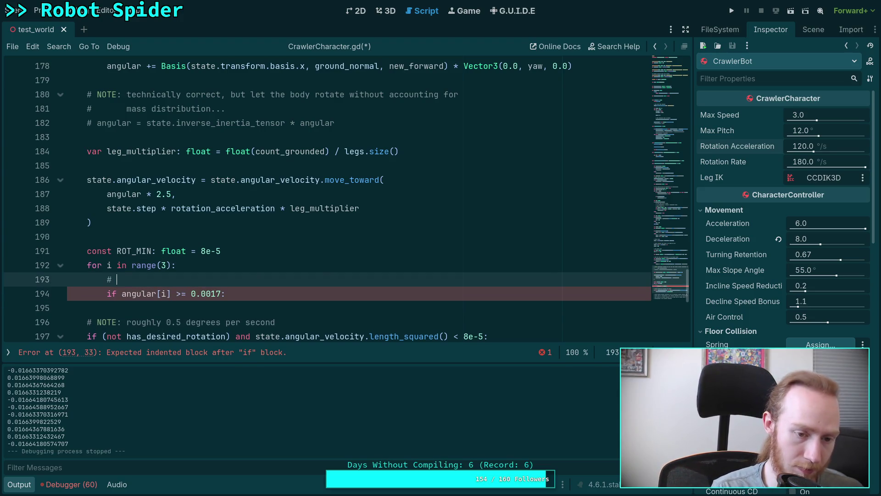
{"action": "type", "text": "NOTE: about 0.1 degrees"}
{"action": "left_click", "coordinate": [176, 265]}
{"action": "key", "text": "Up"}
{"action": "key", "text": "shift+Up"}
{"action": "key", "text": "BackSpace"}
{"action": "key", "text": "Down"}
{"action": "key", "text": "Down"}
{"action": "key", "text": "Down"}
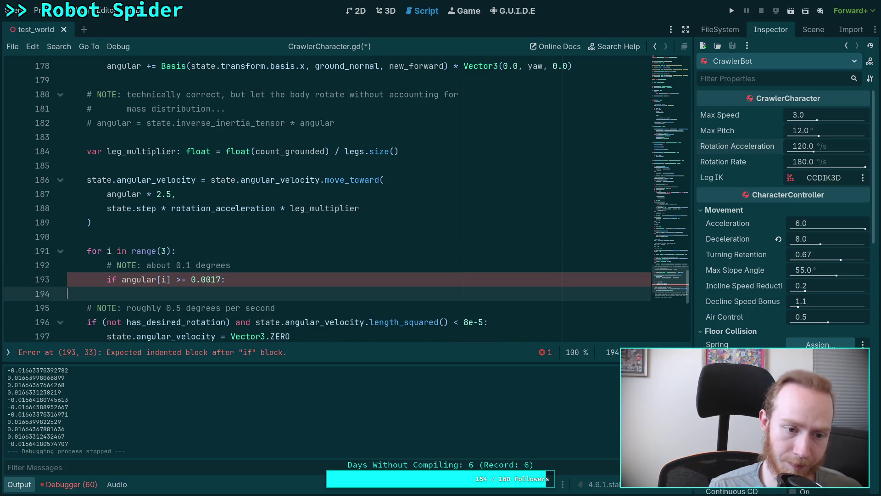
Inside the if block, set has_desired_rotation = true and break
{"action": "key", "text": "Up"}
{"action": "key", "text": "End"}
{"action": "key", "text": "Return"}
{"action": "type", "text": "has"}
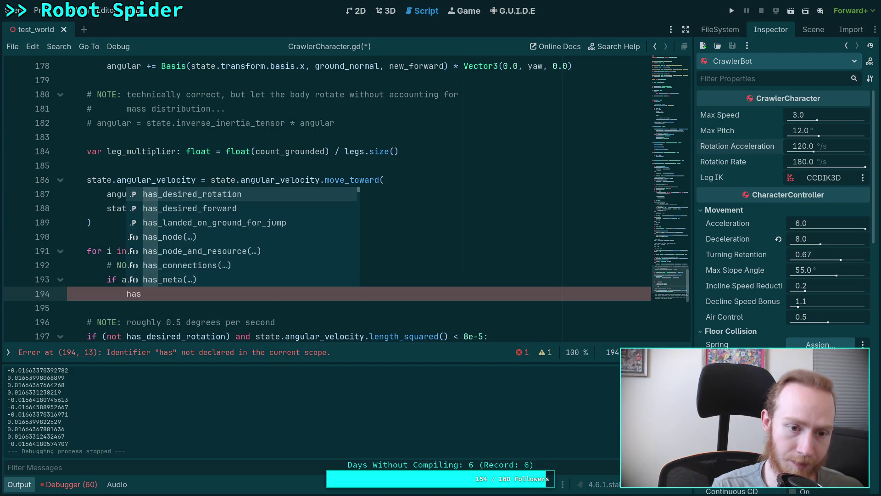
{"action": "key", "text": "Return"}
{"action": "type", "text": "true"}
{"action": "key", "text": "Return"}
{"action": "type", "text": "break"}
{"action": "key", "text": "Up"}
{"action": "key", "text": "Up"}
{"action": "key", "text": "Up"}
Initialise has_desired_rotation = false above the loop and save the script
{"action": "key", "text": "Return"}
{"action": "type", "text": "has"}
{"action": "key", "text": "Escape"}
{"action": "type", "text": "_de"}
{"action": "key", "text": "Return"}
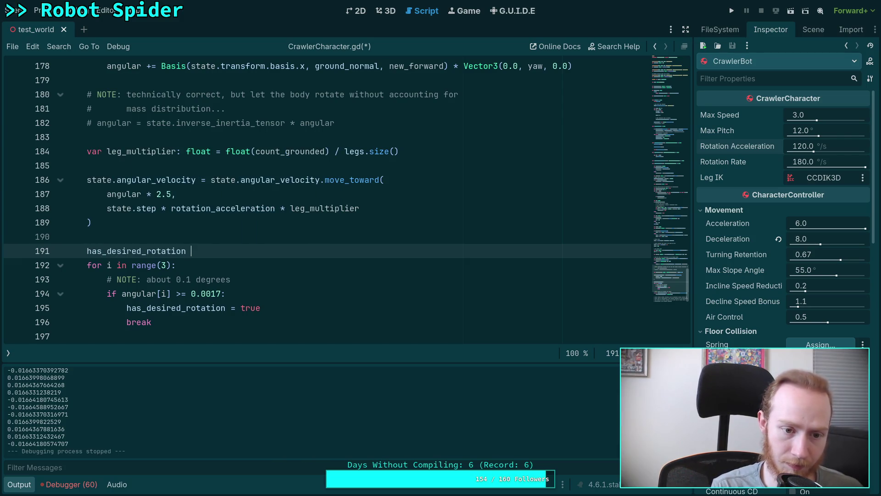
{"action": "type", "text": "= false"}
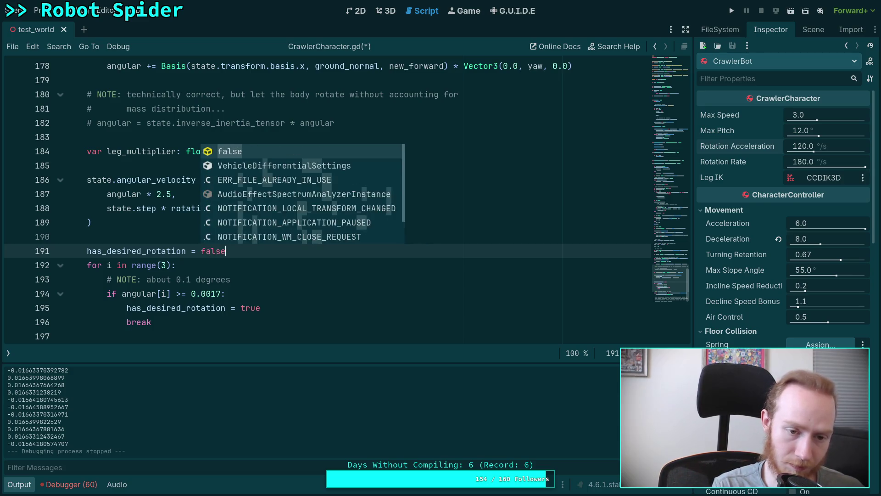
{"action": "key", "text": "ctrl+s"}
{"action": "scroll", "coordinate": [563, 137], "scroll_direction": "down", "scroll_amount": 3}
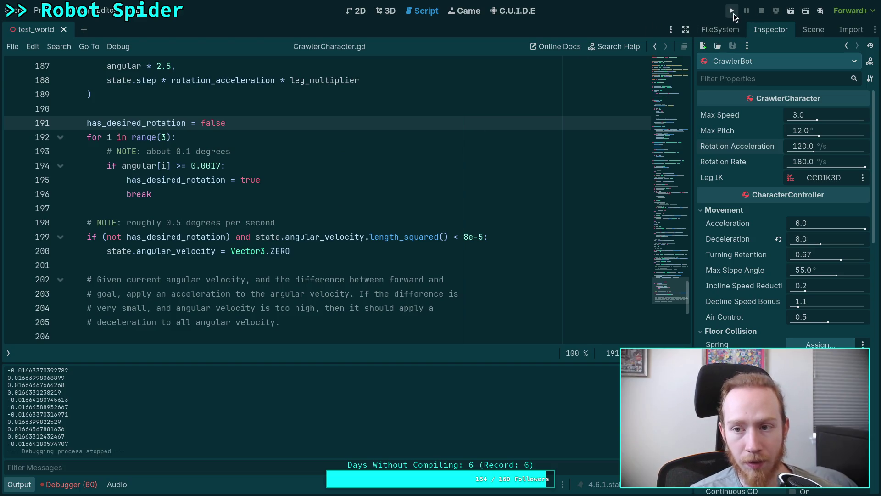
{"action": "left_click", "coordinate": [732, 11]}
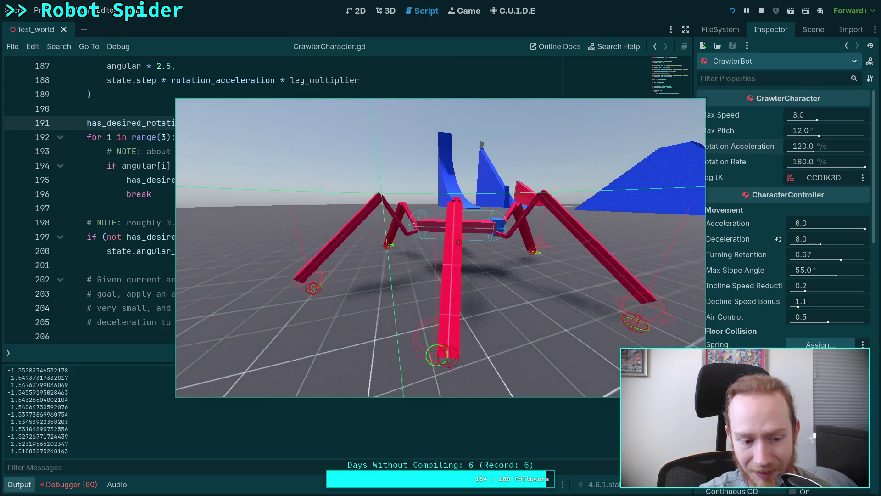
{"action": "left_click", "coordinate": [761, 11]}
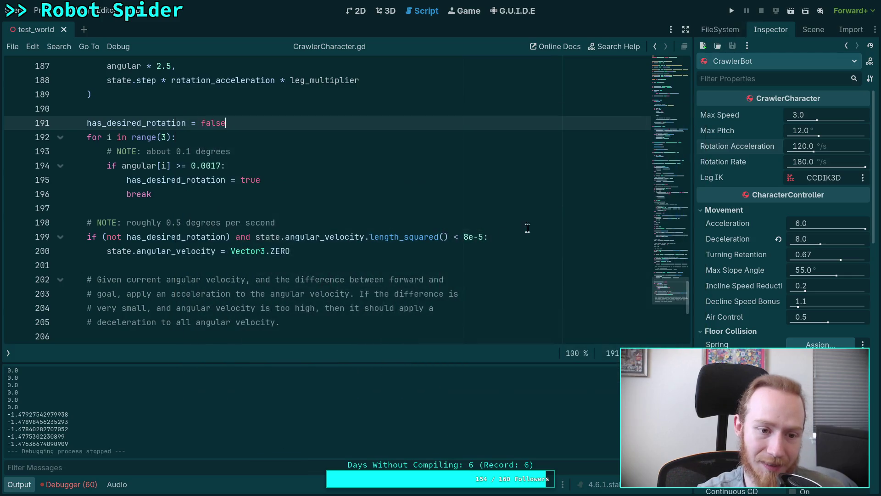
{"action": "scroll", "coordinate": [399, 214], "scroll_direction": "up", "scroll_amount": 1}
{"action": "left_click", "coordinate": [254, 242]}
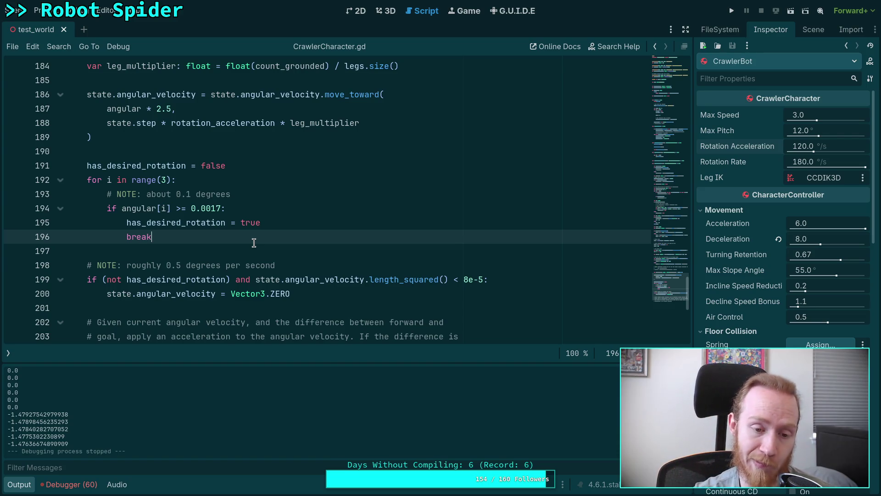
{"action": "scroll", "coordinate": [253, 243], "scroll_direction": "down", "scroll_amount": 3}
{"action": "scroll", "coordinate": [288, 237], "scroll_direction": "up", "scroll_amount": 2}
{"action": "scroll", "coordinate": [288, 237], "scroll_direction": "up", "scroll_amount": 1}
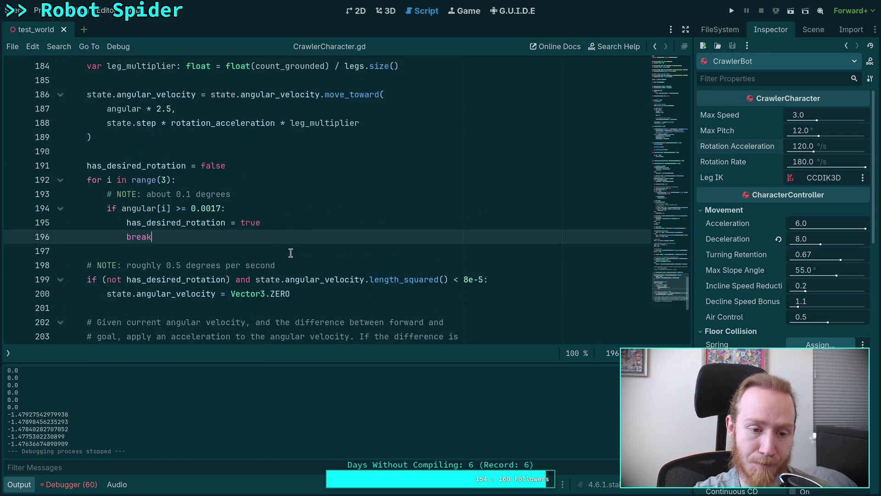
{"action": "left_click", "coordinate": [291, 252]}
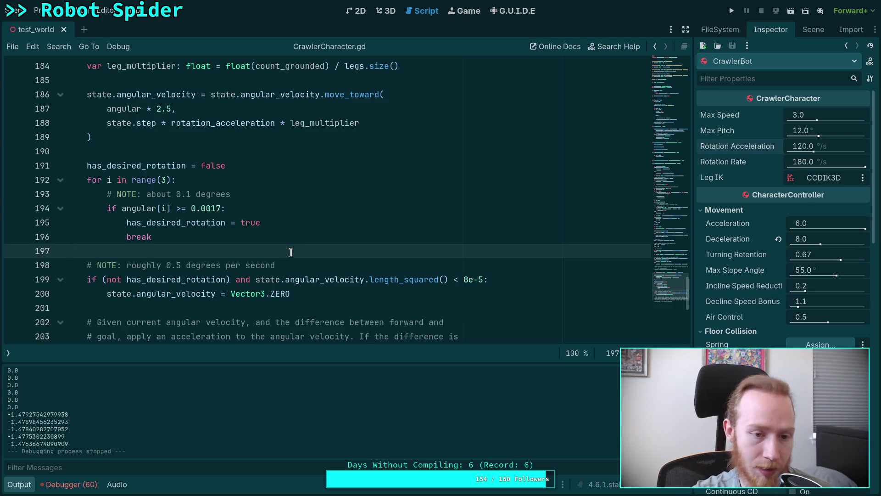
{"action": "left_click", "coordinate": [154, 211]}
{"action": "scroll", "coordinate": [265, 237], "scroll_direction": "up", "scroll_amount": 7}
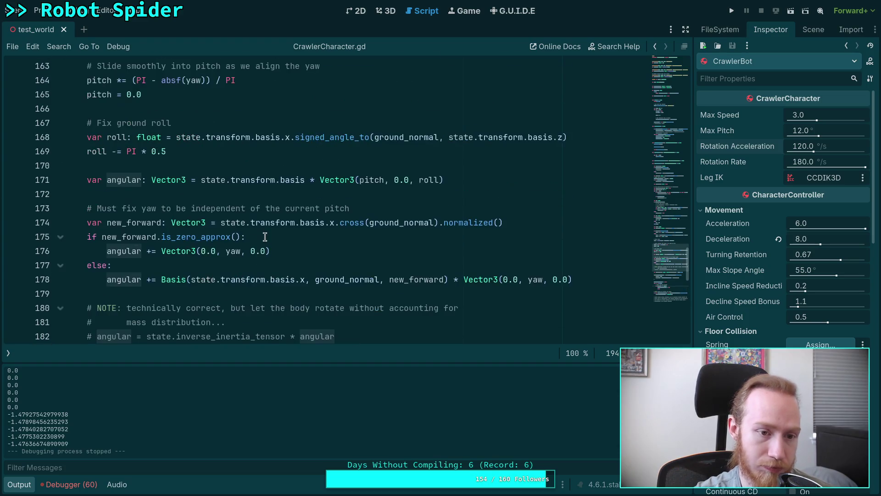
{"action": "mouse_move", "coordinate": [280, 226]}
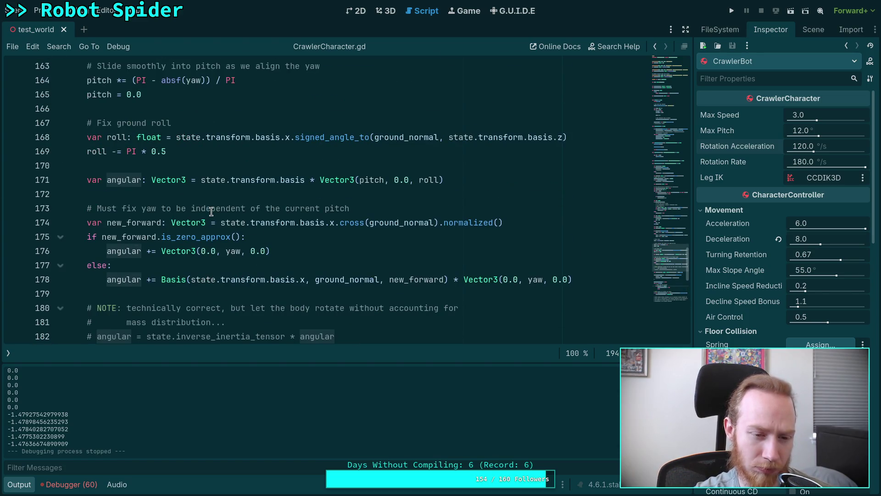
{"action": "scroll", "coordinate": [211, 212], "scroll_direction": "down", "scroll_amount": 2}
{"action": "scroll", "coordinate": [211, 211], "scroll_direction": "up", "scroll_amount": 2}
{"action": "scroll", "coordinate": [211, 211], "scroll_direction": "up", "scroll_amount": 10}
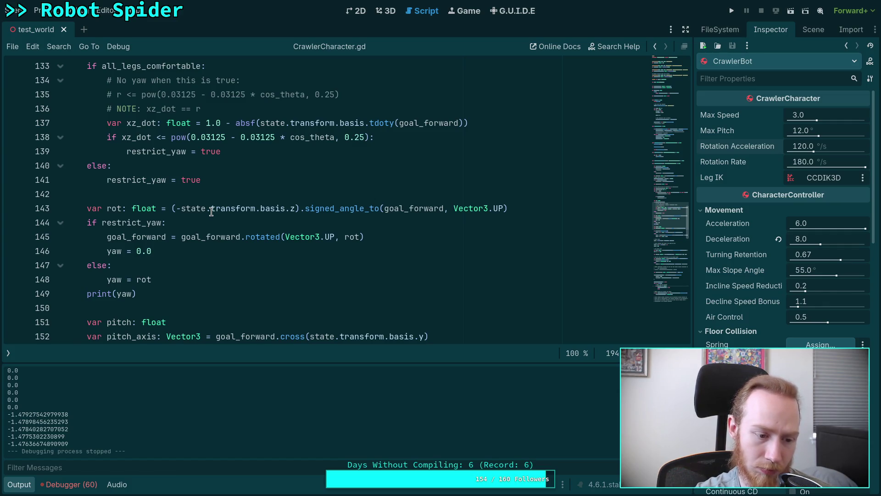
{"action": "scroll", "coordinate": [211, 211], "scroll_direction": "down", "scroll_amount": 3}
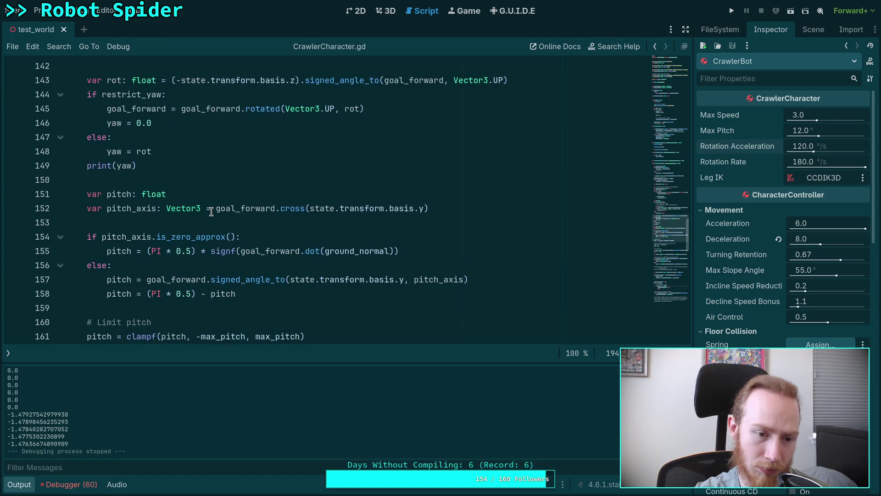
{"action": "scroll", "coordinate": [211, 211], "scroll_direction": "down", "scroll_amount": 2}
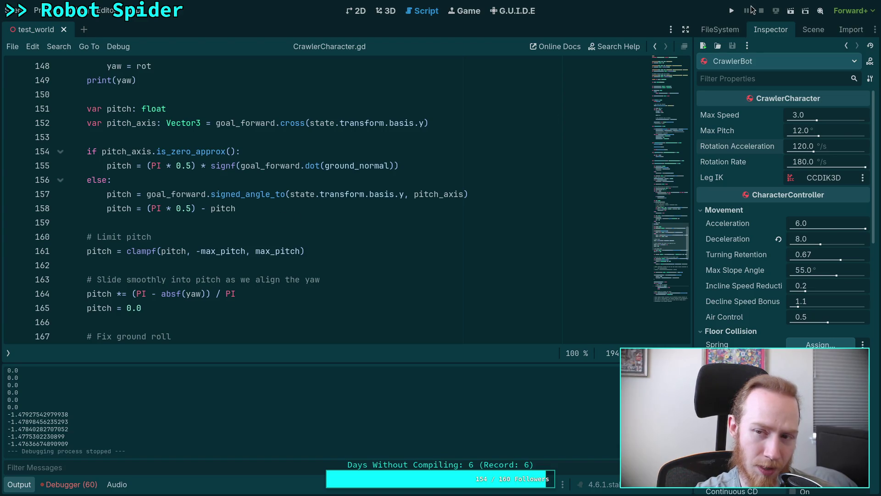
{"action": "left_click", "coordinate": [732, 14]}
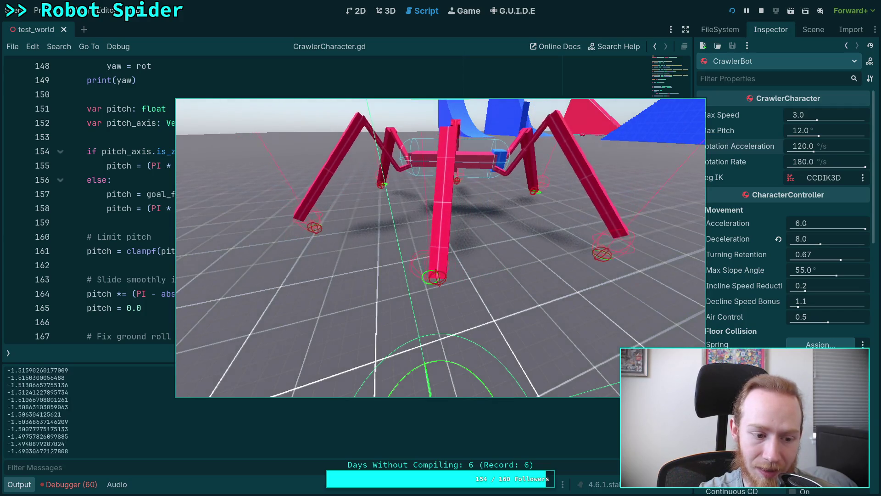
{"action": "left_click", "coordinate": [761, 11]}
{"action": "scroll", "coordinate": [440, 199], "scroll_direction": "down", "scroll_amount": 10}
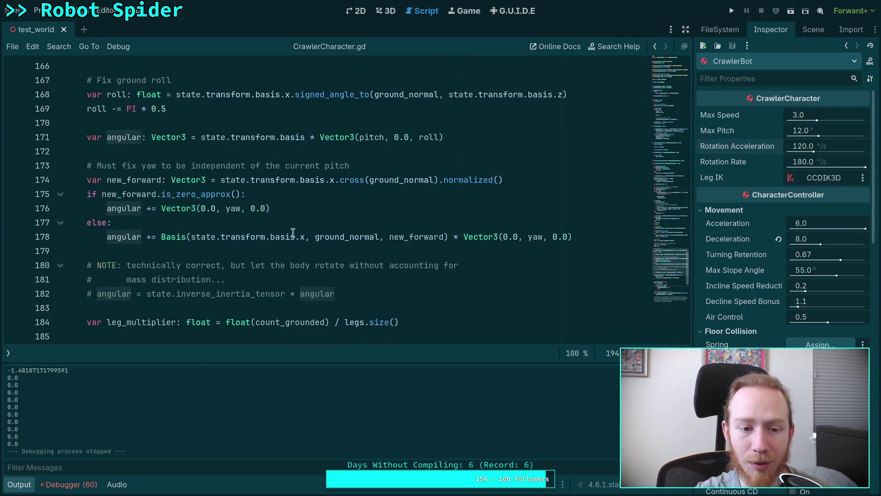
{"action": "scroll", "coordinate": [237, 234], "scroll_direction": "down", "scroll_amount": 1}
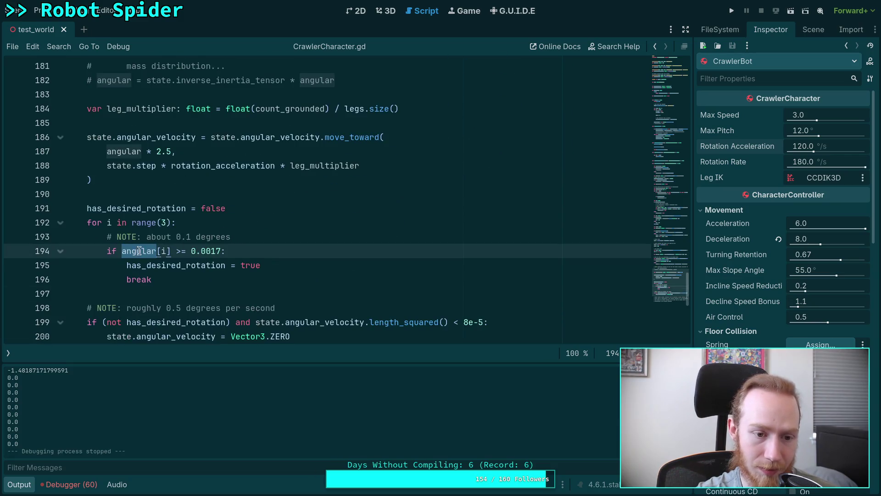
{"action": "left_click", "coordinate": [123, 251]}
Wrap angular[i] in absf() on line 194, save, and run the project
{"action": "type", "text": "absf("}
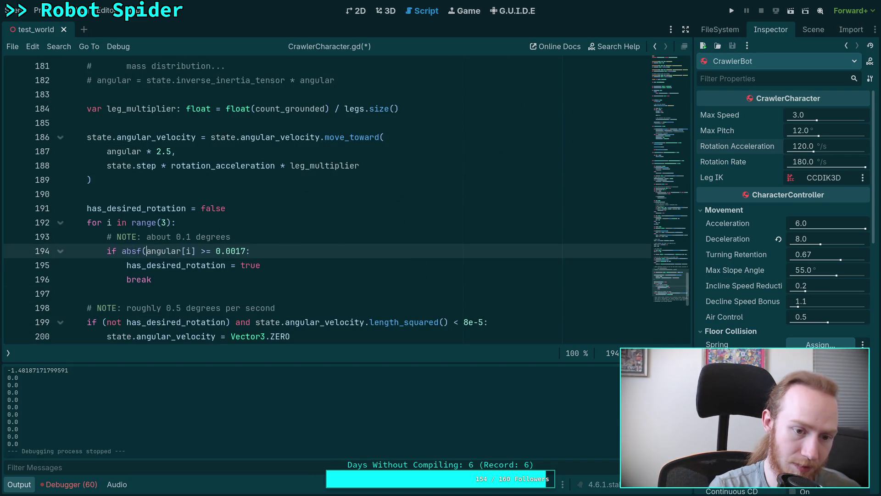
{"action": "key", "text": "Right"}
{"action": "key", "text": "Right"}
{"action": "type", "text": ")"}
{"action": "key", "text": "ctrl+s"}
{"action": "left_click", "coordinate": [251, 235]}
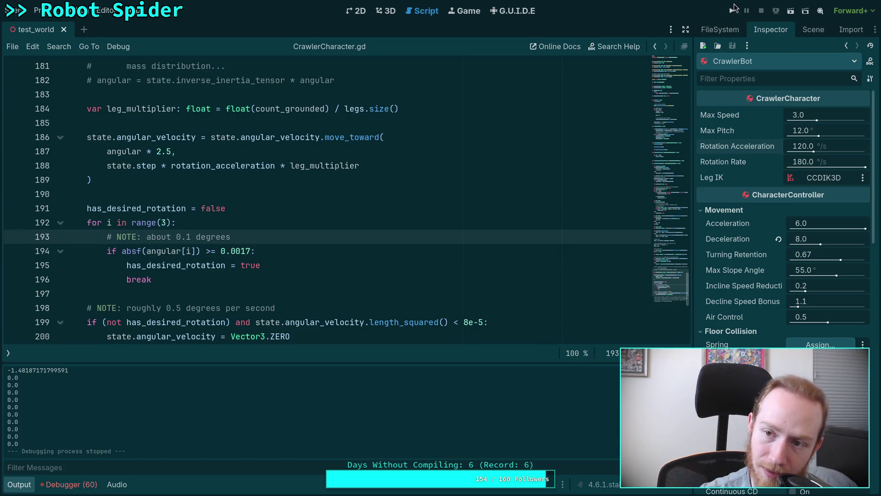
{"action": "left_click", "coordinate": [734, 9]}
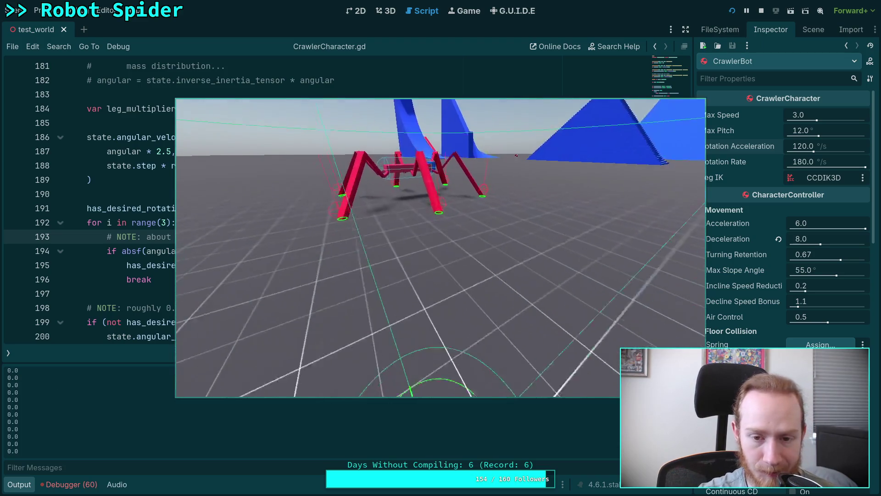